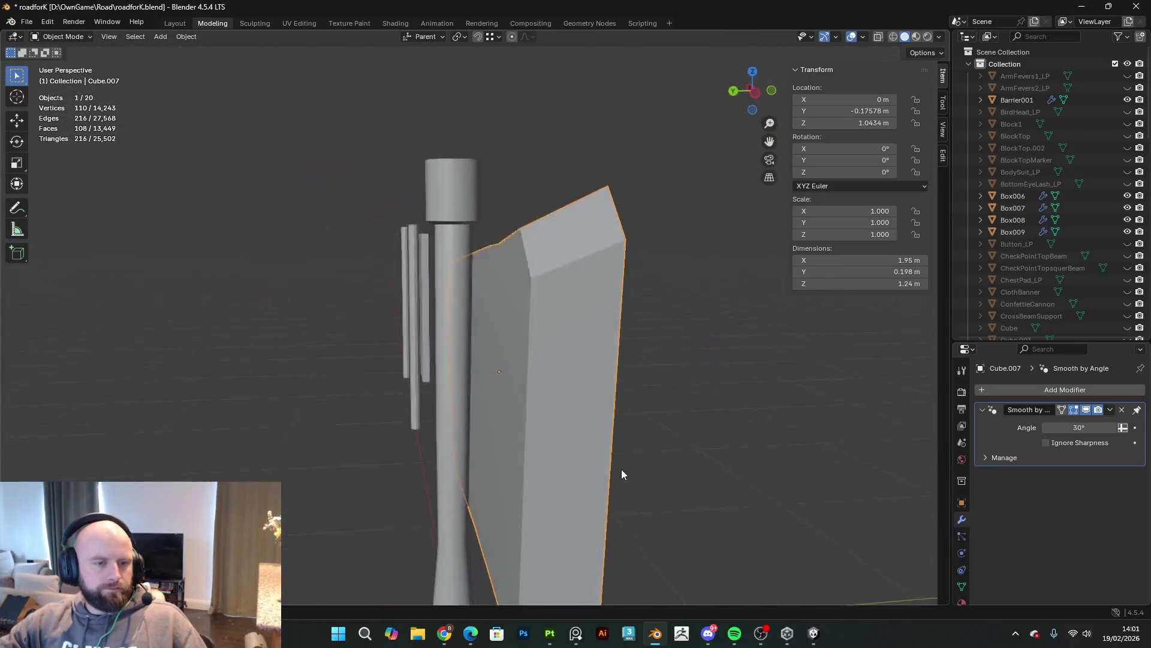
# Step: Apply the board's Smooth by Angle modifier, then Shift-select the post as well
pyautogui.click(1113, 410)
pyautogui.click(1092, 419)
pyautogui.moveTo(635, 376)
pyautogui.mouseDown(button='middle')
pyautogui.moveTo(499, 488)
pyautogui.moveTo(534, 403)
pyautogui.moveTo(568, 415)
pyautogui.moveTo(531, 408)
pyautogui.mouseUp(button='middle')
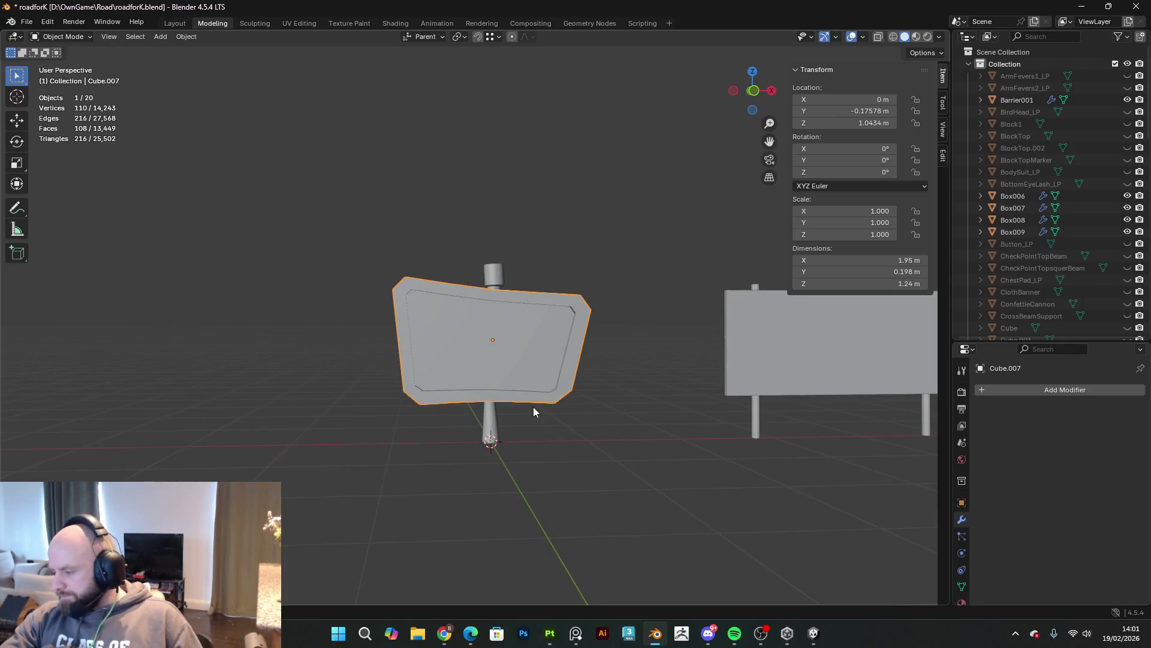
pyautogui.moveTo(511, 387)
pyautogui.mouseDown(button='middle')
pyautogui.moveTo(511, 368)
pyautogui.moveTo(331, 380)
pyautogui.moveTo(528, 355)
pyautogui.moveTo(491, 372)
pyautogui.moveTo(493, 306)
pyautogui.mouseUp(button='middle')
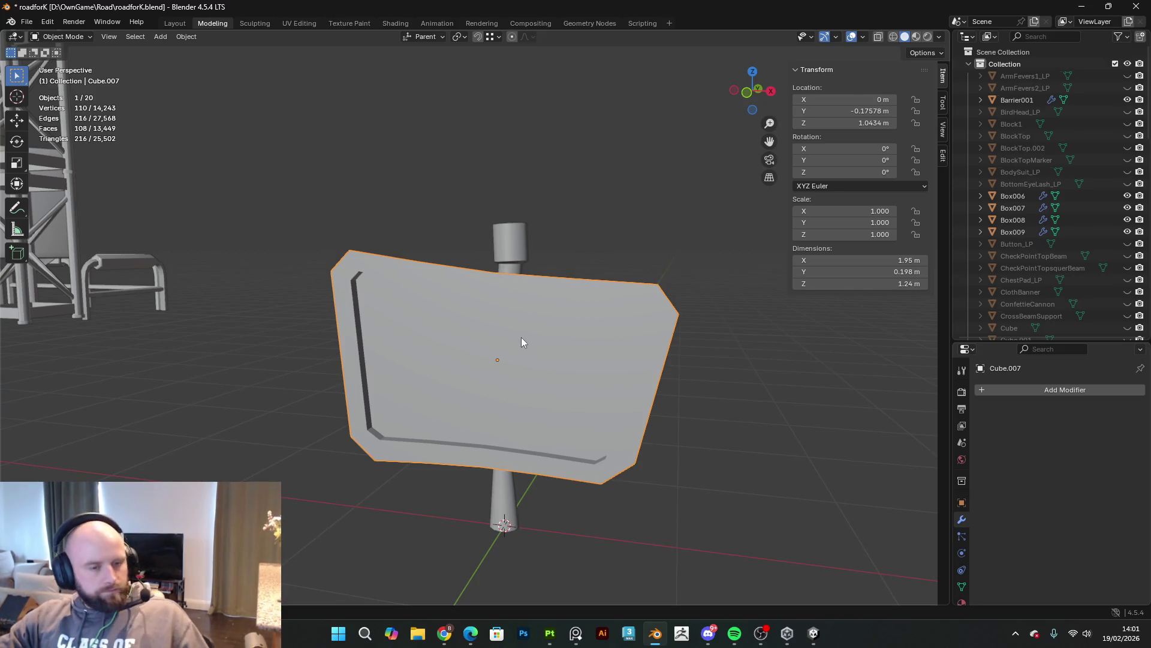
pyautogui.moveTo(526, 337)
pyautogui.mouseDown(button='middle')
pyautogui.moveTo(527, 296)
pyautogui.moveTo(507, 257)
pyautogui.mouseUp(button='middle')
pyautogui.keyDown('shift'); pyautogui.click(508, 256); pyautogui.keyUp('shift')
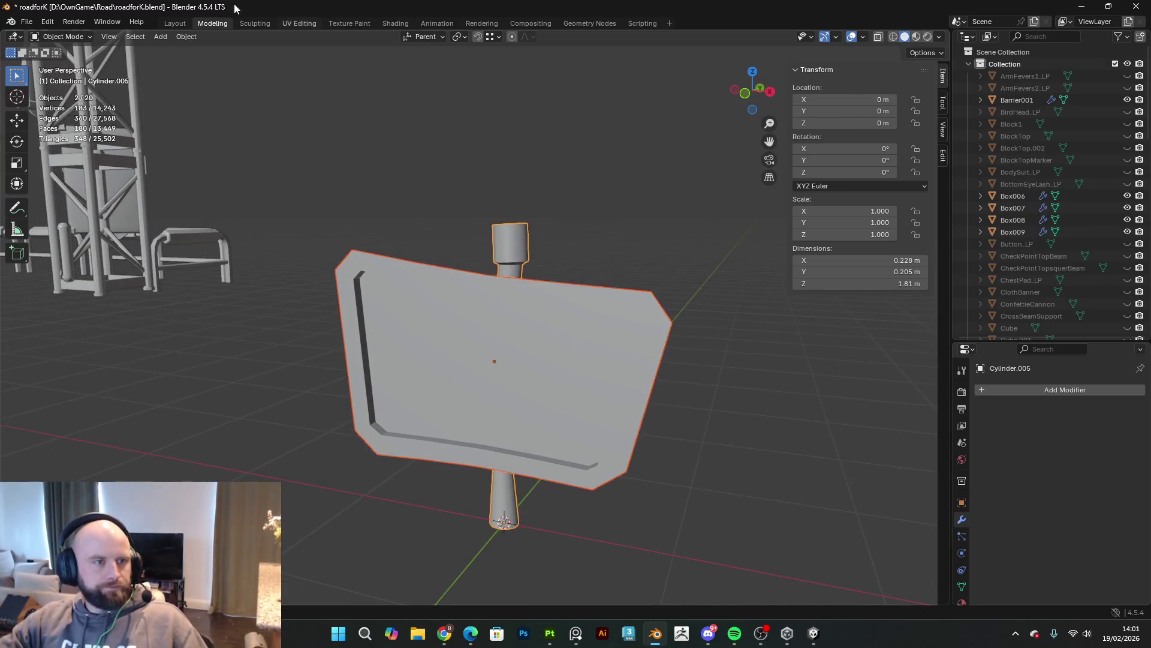
# Step: Apply Rotation & Scale, then select the sign and post and join them with Ctrl+J
pyautogui.click(187, 37)
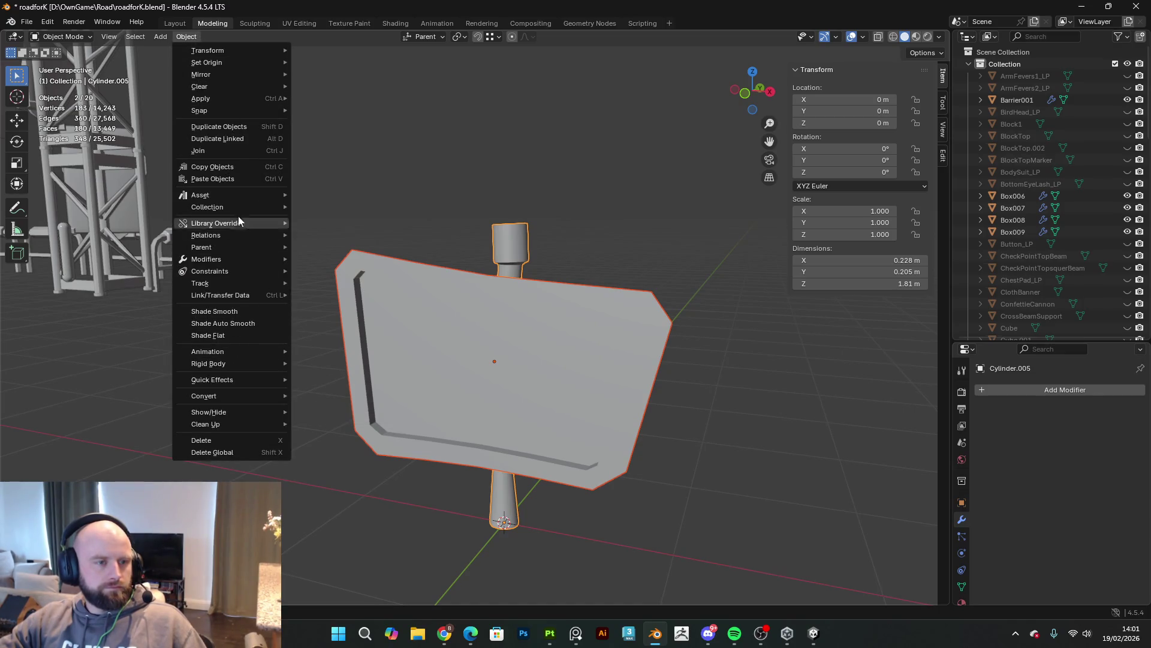
pyautogui.moveTo(253, 103)
pyautogui.click(365, 146)
pyautogui.moveTo(683, 272)
pyautogui.mouseDown(button='middle')
pyautogui.moveTo(463, 326)
pyautogui.moveTo(474, 364)
pyautogui.mouseUp(button='middle')
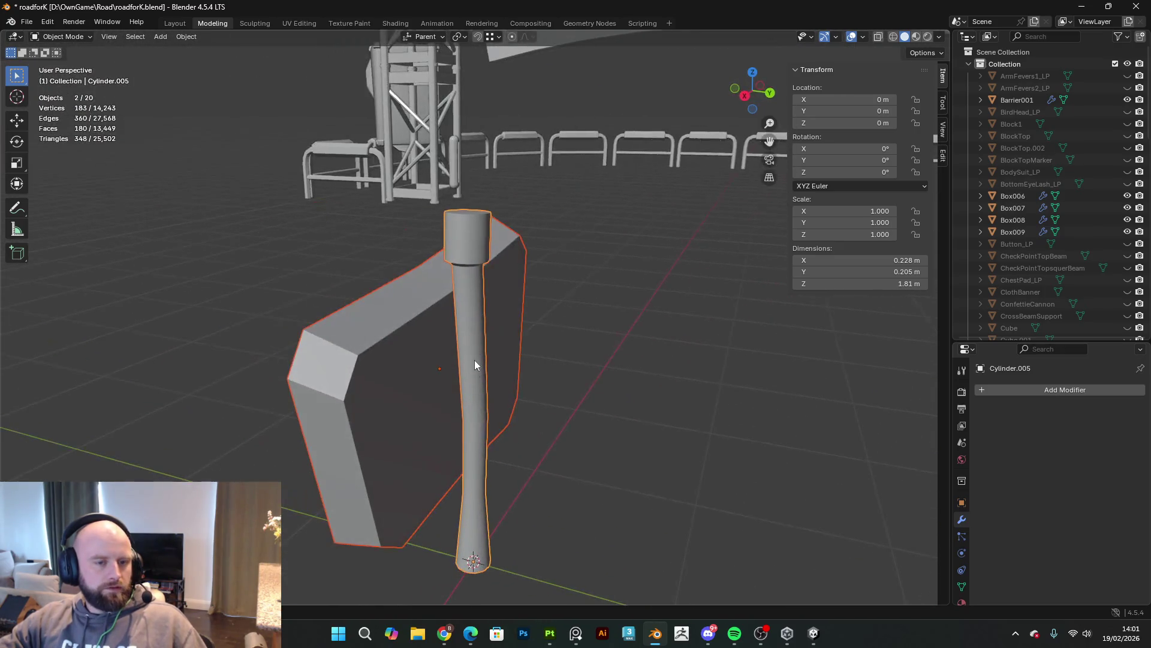
pyautogui.click(442, 412)
pyautogui.keyDown('shift'); pyautogui.click(470, 391); pyautogui.keyUp('shift')
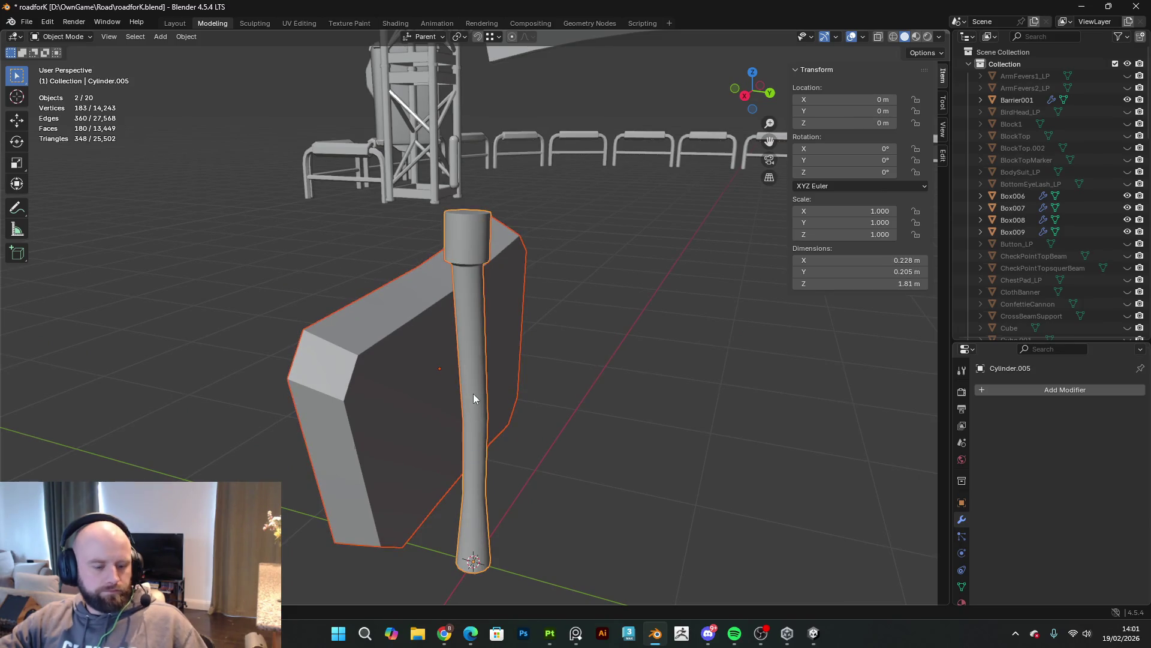
pyautogui.hotkey('ctrl', 'j')
# Step: Apply Rotation & Scale to the joined object and enter Edit Mode
pyautogui.moveTo(476, 392); pyautogui.dragTo(647, 368, button='middle')
pyautogui.click(186, 37)
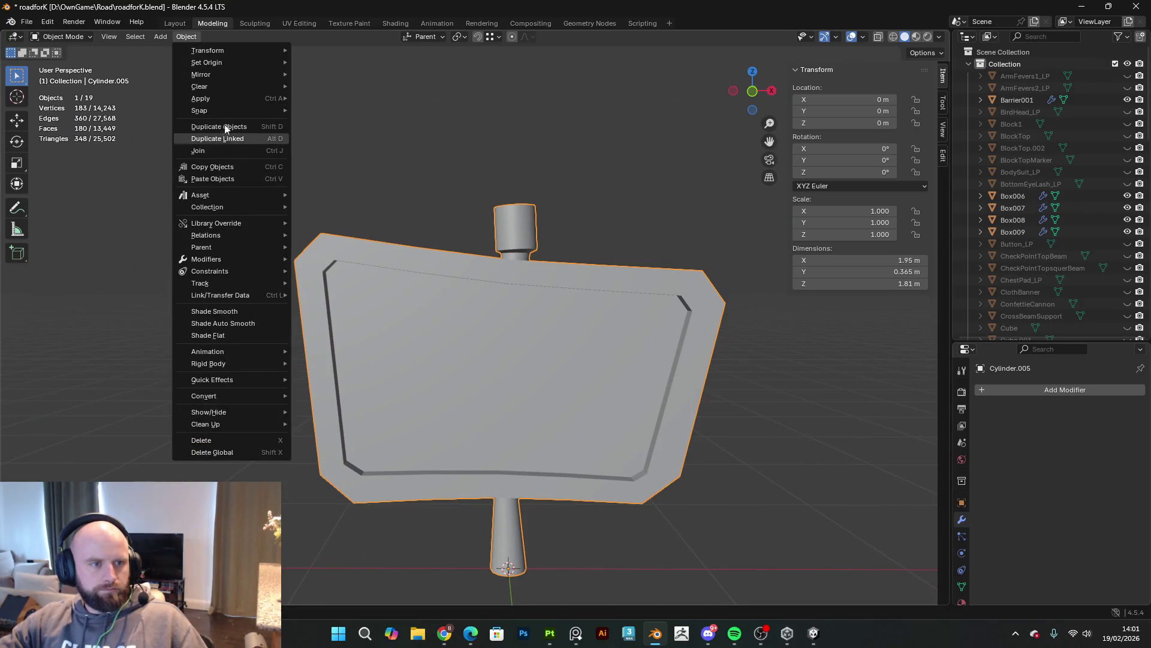
pyautogui.moveTo(223, 99)
pyautogui.click(341, 155)
pyautogui.press('Tab')
pyautogui.moveTo(499, 220)
pyautogui.mouseDown(button='middle')
pyautogui.moveTo(528, 258)
pyautogui.moveTo(495, 286)
pyautogui.moveTo(666, 312)
pyautogui.mouseUp(button='middle')
pyautogui.moveTo(419, 290); pyautogui.dragTo(325, 62, button='middle')
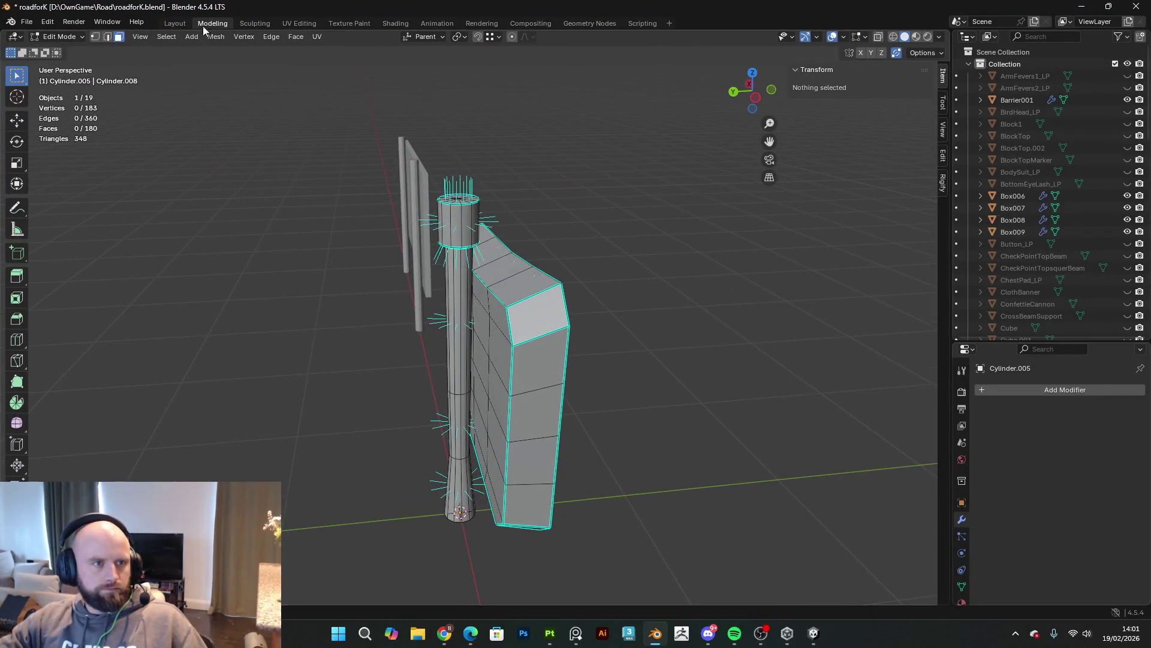
# Step: Select the post's vertical edge loop, the right-side loop, the inner rim loop and a corner edge
pyautogui.moveTo(360, 217)
pyautogui.mouseDown(button='middle')
pyautogui.moveTo(420, 180)
pyautogui.moveTo(571, 188)
pyautogui.moveTo(648, 133)
pyautogui.moveTo(457, 489)
pyautogui.moveTo(576, 128)
pyautogui.moveTo(585, 470)
pyautogui.moveTo(453, 456)
pyautogui.moveTo(378, 463)
pyautogui.moveTo(453, 465)
pyautogui.moveTo(482, 240)
pyautogui.moveTo(526, 311)
pyautogui.moveTo(516, 355)
pyautogui.mouseUp(button='middle')
pyautogui.keyDown('alt'); pyautogui.click(473, 436); pyautogui.keyUp('alt')
pyautogui.scroll(3, 483, 239)
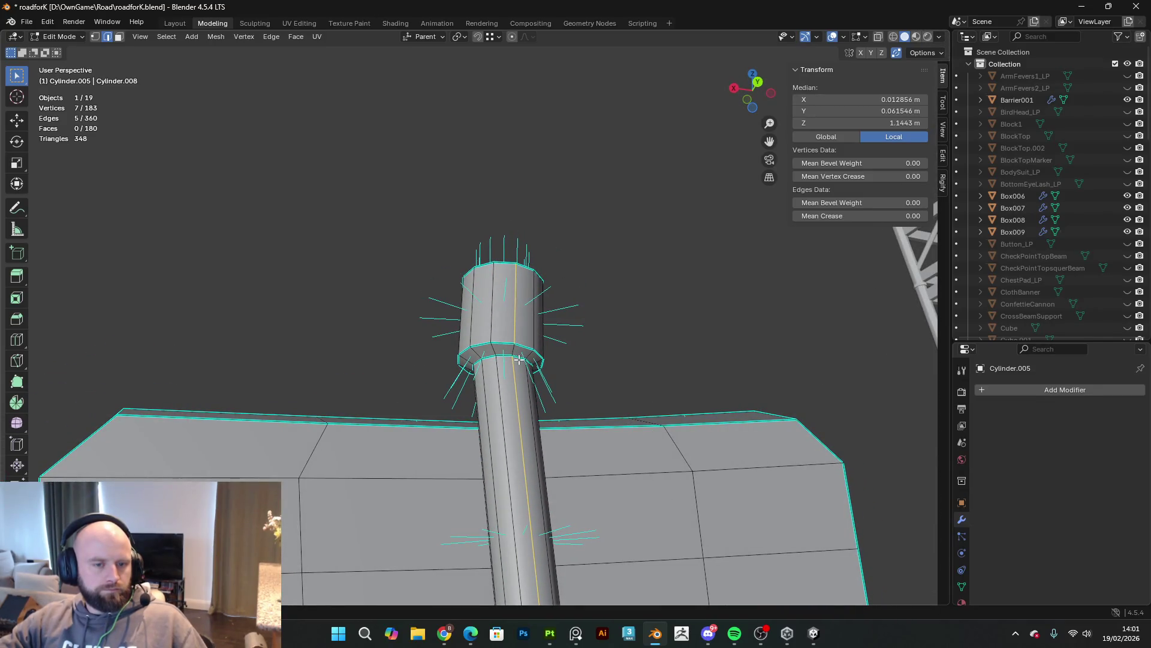
pyautogui.moveTo(515, 308)
pyautogui.mouseDown(button='middle')
pyautogui.moveTo(507, 406)
pyautogui.moveTo(645, 381)
pyautogui.moveTo(489, 377)
pyautogui.mouseUp(button='middle')
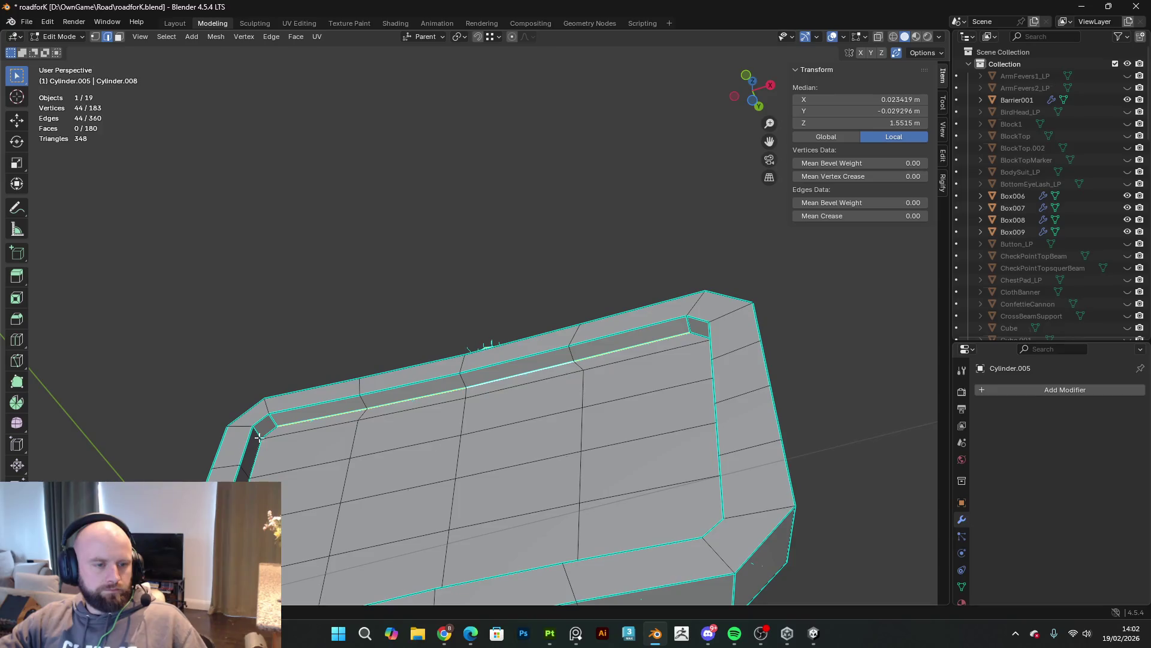
pyautogui.moveTo(285, 454)
pyautogui.mouseDown(button='middle')
pyautogui.moveTo(412, 487)
pyautogui.moveTo(609, 495)
pyautogui.moveTo(275, 514)
pyautogui.moveTo(764, 176)
pyautogui.moveTo(528, 342)
pyautogui.moveTo(434, 359)
pyautogui.moveTo(696, 398)
pyautogui.moveTo(728, 452)
pyautogui.moveTo(648, 467)
pyautogui.moveTo(591, 452)
pyautogui.moveTo(604, 452)
pyautogui.moveTo(537, 401)
pyautogui.moveTo(624, 414)
pyautogui.moveTo(663, 437)
pyautogui.moveTo(633, 438)
pyautogui.moveTo(372, 300)
pyautogui.moveTo(384, 309)
pyautogui.moveTo(349, 388)
pyautogui.moveTo(431, 381)
pyautogui.moveTo(561, 466)
pyautogui.moveTo(527, 419)
pyautogui.moveTo(564, 352)
pyautogui.moveTo(646, 357)
pyautogui.moveTo(681, 274)
pyautogui.mouseUp(button='middle')
pyautogui.keyDown('alt'); pyautogui.keyDown('shift'); pyautogui.click(622, 496); pyautogui.keyUp('shift'); pyautogui.keyUp('alt')
pyautogui.keyDown('alt'); pyautogui.keyDown('shift'); pyautogui.click(361, 293); pyautogui.keyUp('shift'); pyautogui.keyUp('alt')
pyautogui.keyDown('shift'); pyautogui.click(562, 465); pyautogui.keyUp('shift')
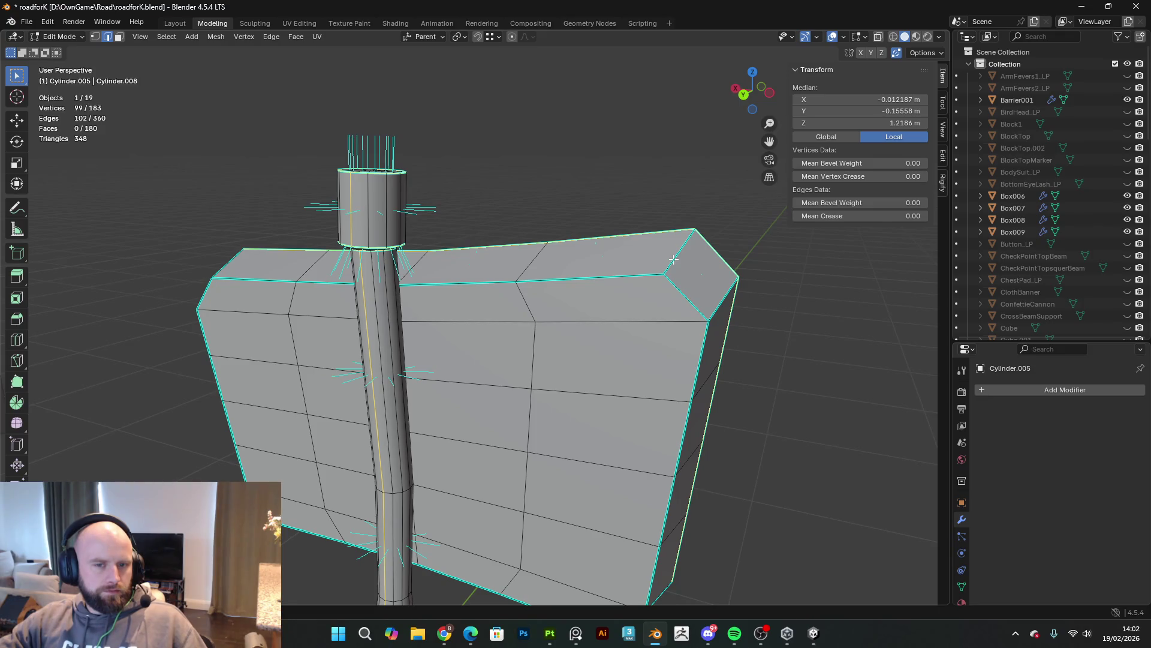
# Step: Add two more edges, mark the selection as UV seams, and switch to UV Editing
pyautogui.moveTo(505, 326)
pyautogui.mouseDown(button='middle')
pyautogui.moveTo(322, 368)
pyautogui.moveTo(362, 388)
pyautogui.moveTo(348, 331)
pyautogui.mouseUp(button='middle')
pyautogui.keyDown('shift'); pyautogui.click(319, 402); pyautogui.keyUp('shift')
pyautogui.keyDown('shift'); pyautogui.click(330, 411); pyautogui.keyUp('shift')
pyautogui.moveTo(329, 411); pyautogui.dragTo(648, 418, button='middle')
pyautogui.moveTo(667, 464)
pyautogui.mouseDown(button='middle')
pyautogui.moveTo(462, 437)
pyautogui.moveTo(419, 396)
pyautogui.mouseUp(button='middle')
pyautogui.rightClick(419, 393)
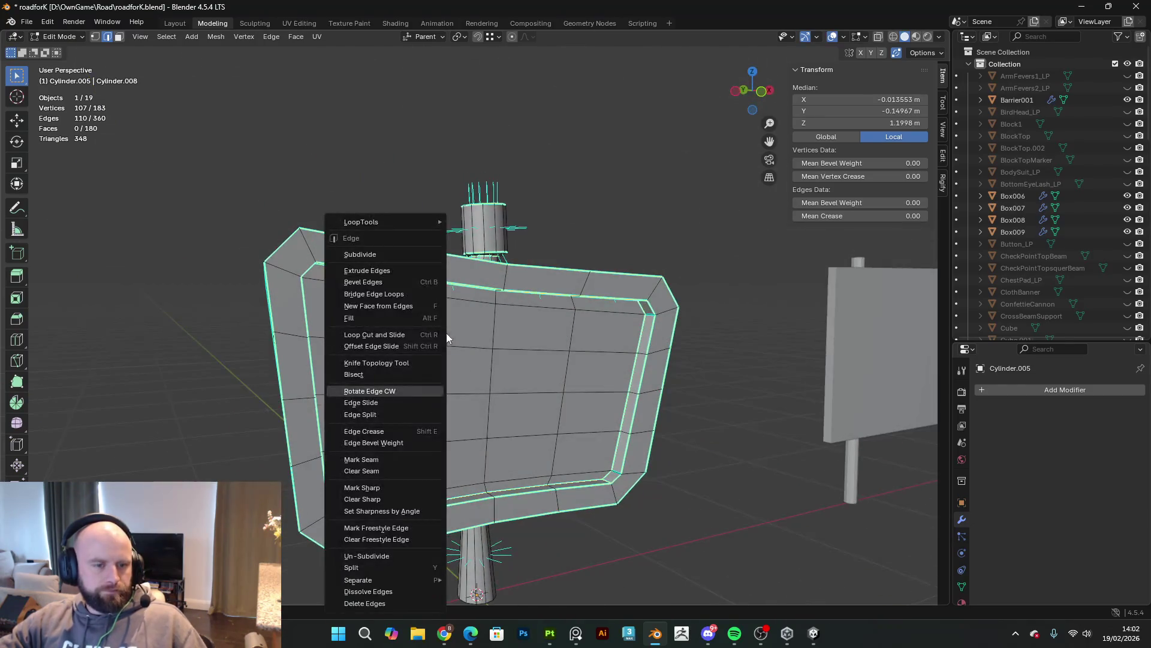
pyautogui.click(391, 461)
pyautogui.moveTo(391, 461); pyautogui.dragTo(498, 256, button='middle')
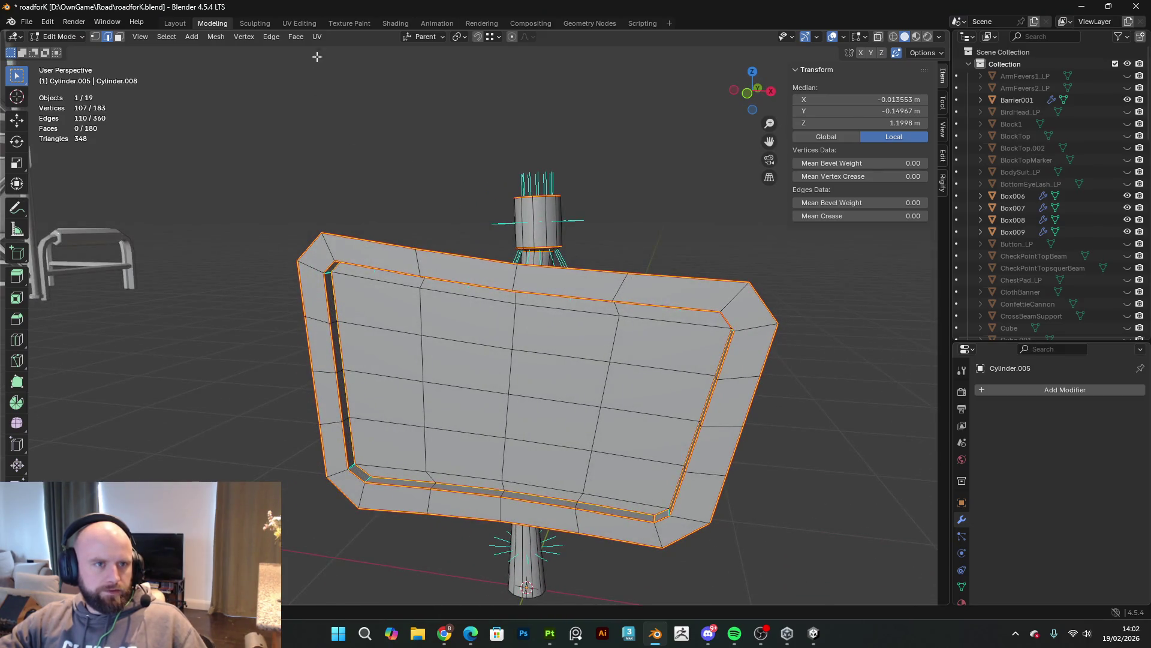
pyautogui.click(308, 23)
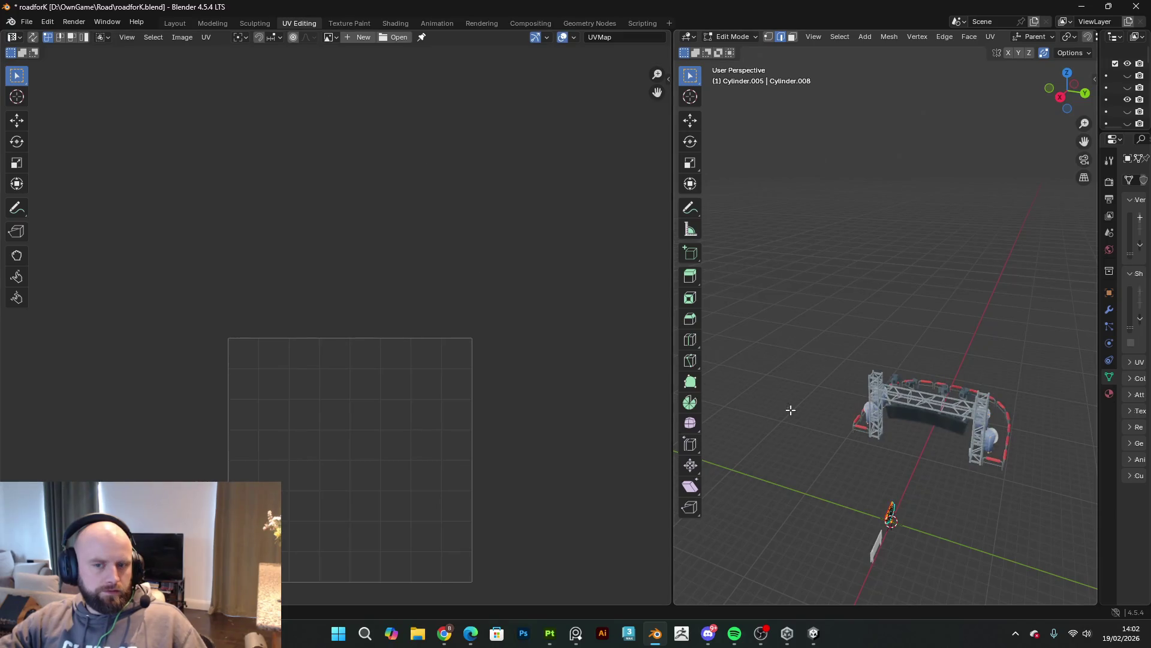
# Step: Select all and unwrap the mesh Angle Based, then zoom and pan to inspect the islands
pyautogui.press('a')
pyautogui.click(991, 36)
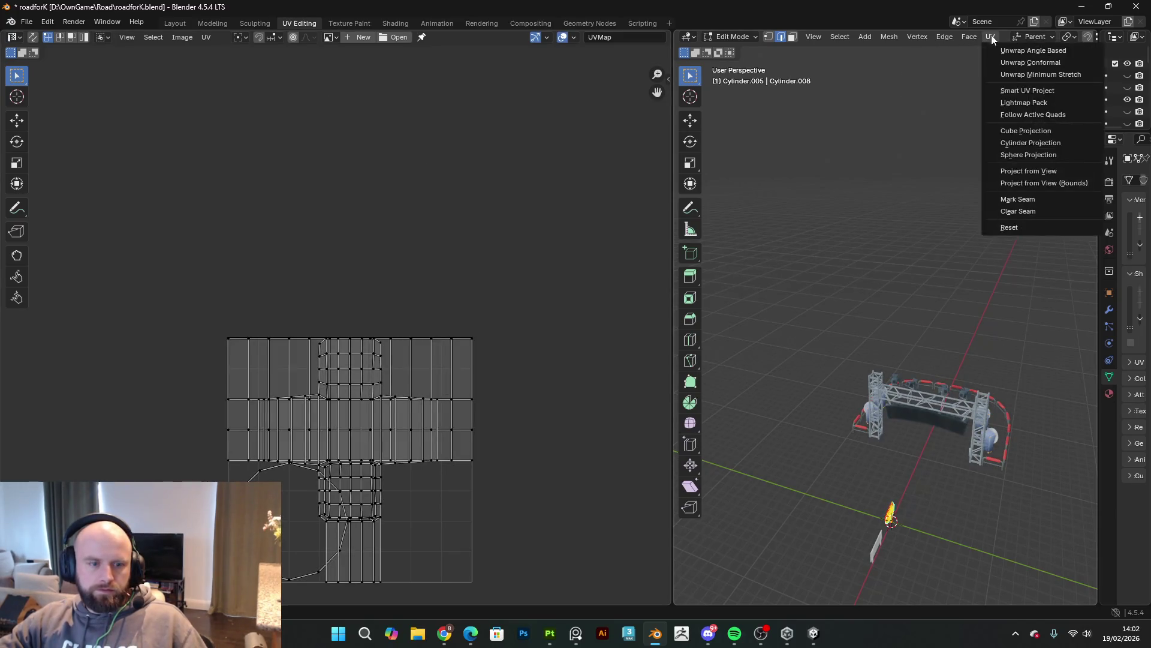
pyautogui.click(1016, 53)
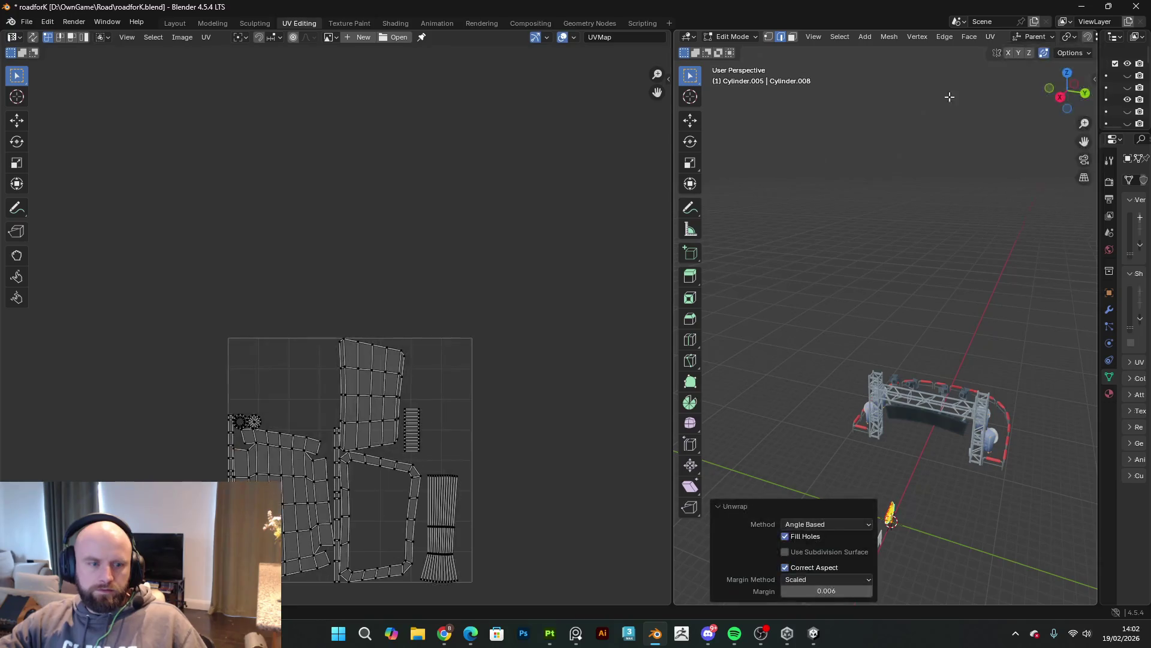
pyautogui.scroll(5, 362, 445)
pyautogui.moveTo(384, 540); pyautogui.dragTo(406, 286, button='middle')
pyautogui.scroll(2, 449, 385)
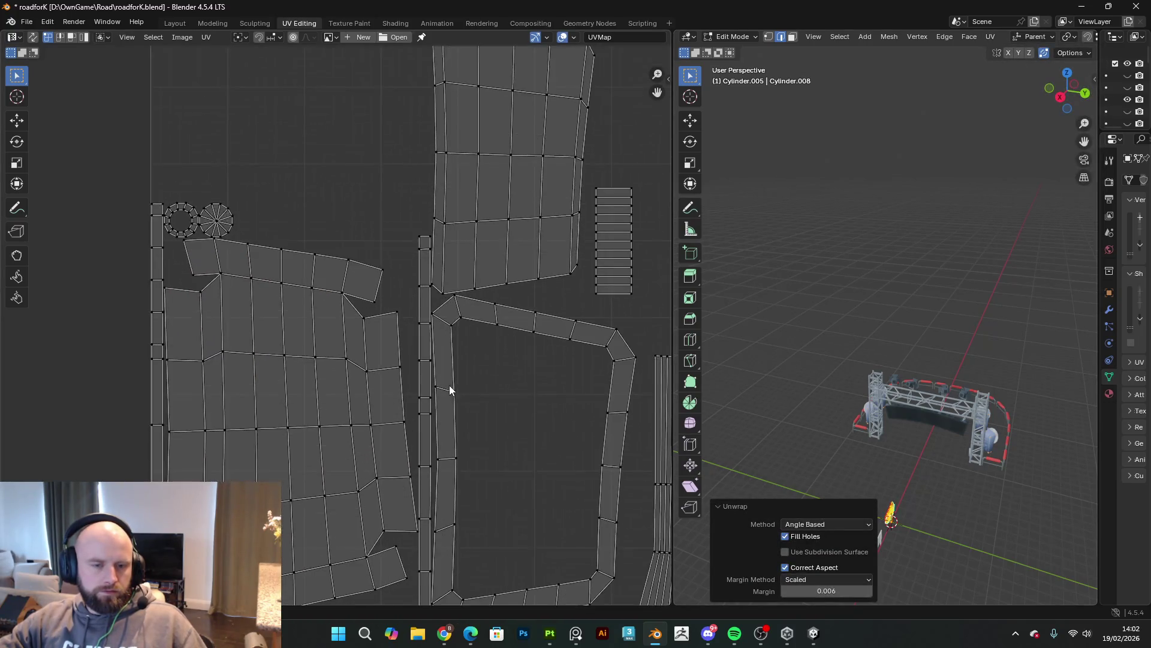
pyautogui.scroll(-4, 429, 385)
pyautogui.moveTo(487, 311); pyautogui.dragTo(483, 310, button='middle')
pyautogui.scroll(3, 401, 313)
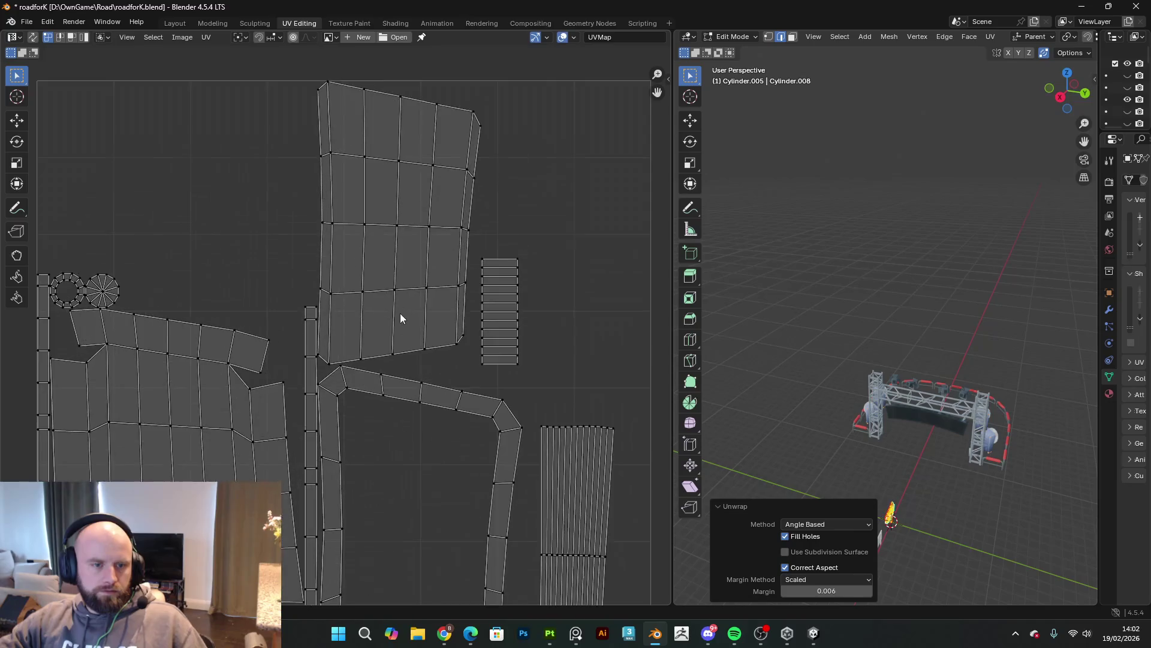
pyautogui.scroll(-3, 441, 414)
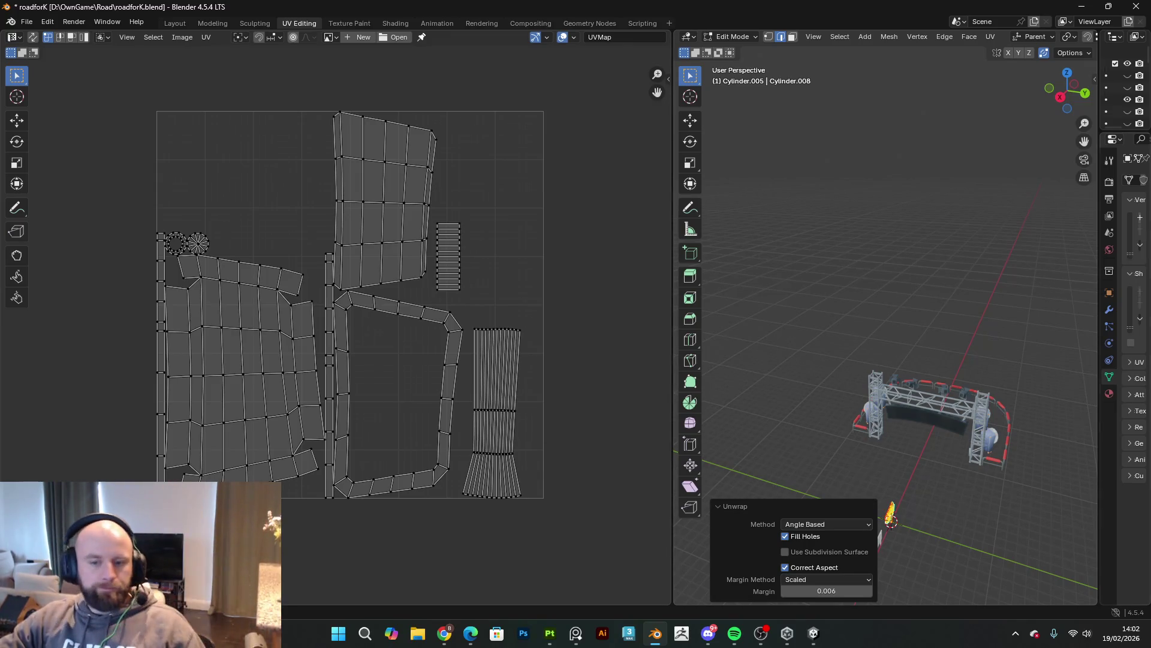
pyautogui.scroll(2, 433, 359)
pyautogui.moveTo(393, 378)
pyautogui.mouseDown(button='middle')
pyautogui.moveTo(413, 323)
pyautogui.moveTo(420, 371)
pyautogui.moveTo(412, 352)
pyautogui.moveTo(422, 333)
pyautogui.mouseUp(button='middle')
pyautogui.scroll(-2, 398, 480)
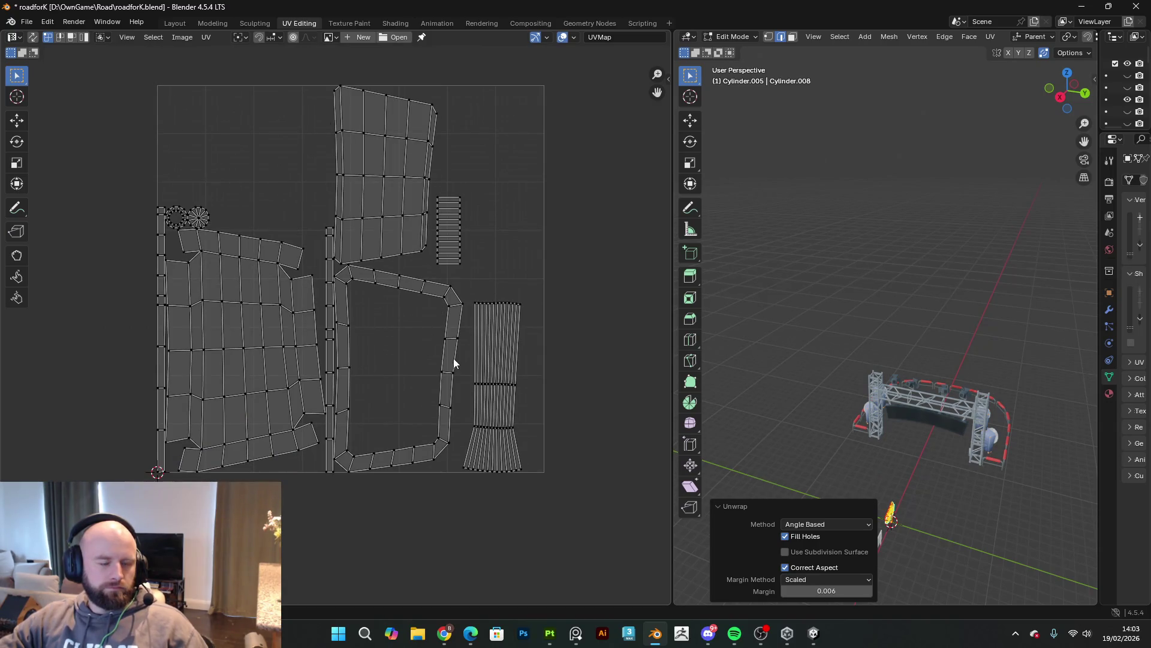
# Step: Move the top UV island into the square, shrink it, and nudge it slightly left
pyautogui.click(384, 214)
pyautogui.click(355, 174)
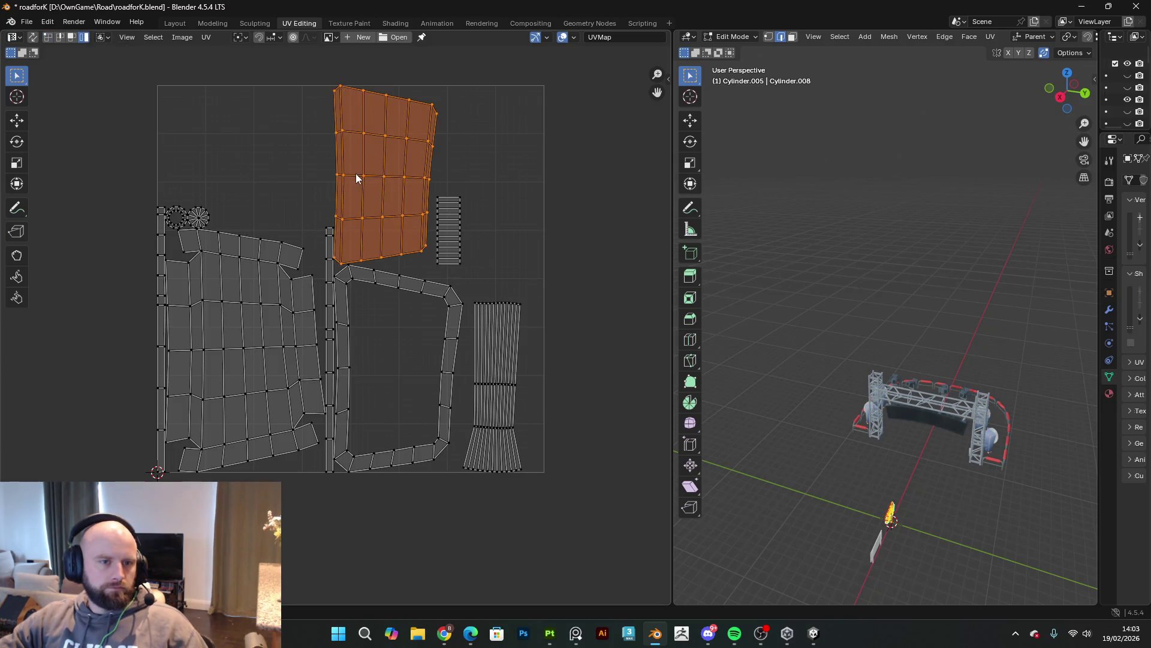
pyautogui.scroll(1, 440, 351)
pyautogui.press('g')
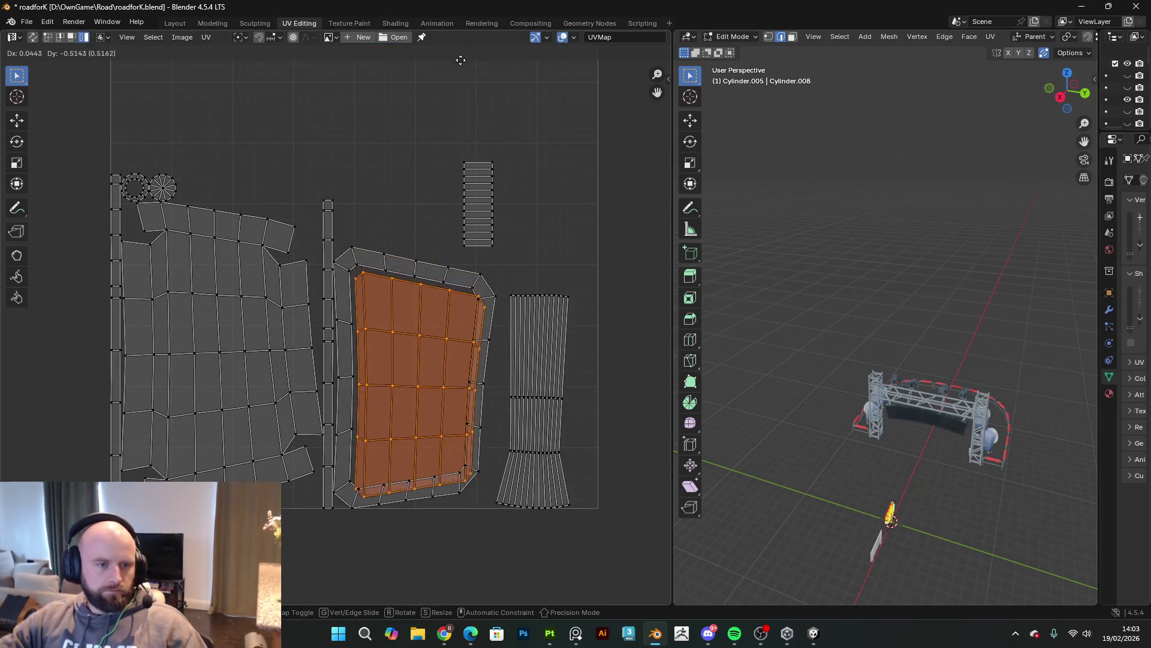
pyautogui.press('Return')
pyautogui.press('s')
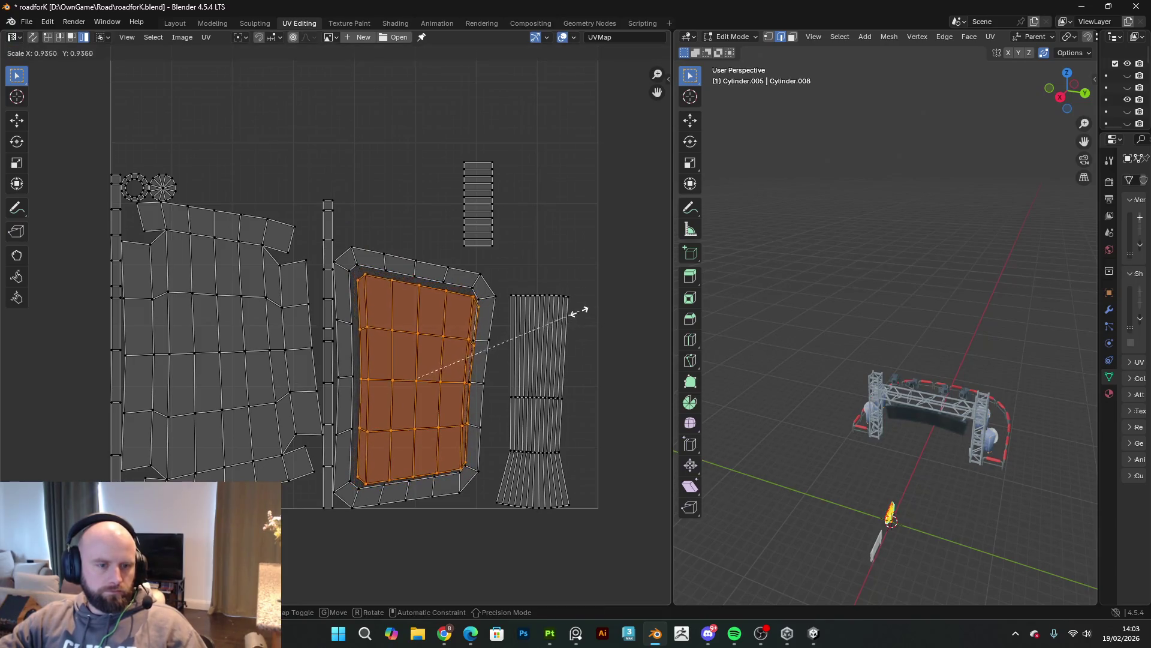
pyautogui.click(578, 308)
pyautogui.scroll(2, 496, 366)
pyautogui.moveTo(496, 366); pyautogui.dragTo(449, 312, button='middle')
pyautogui.press('g')
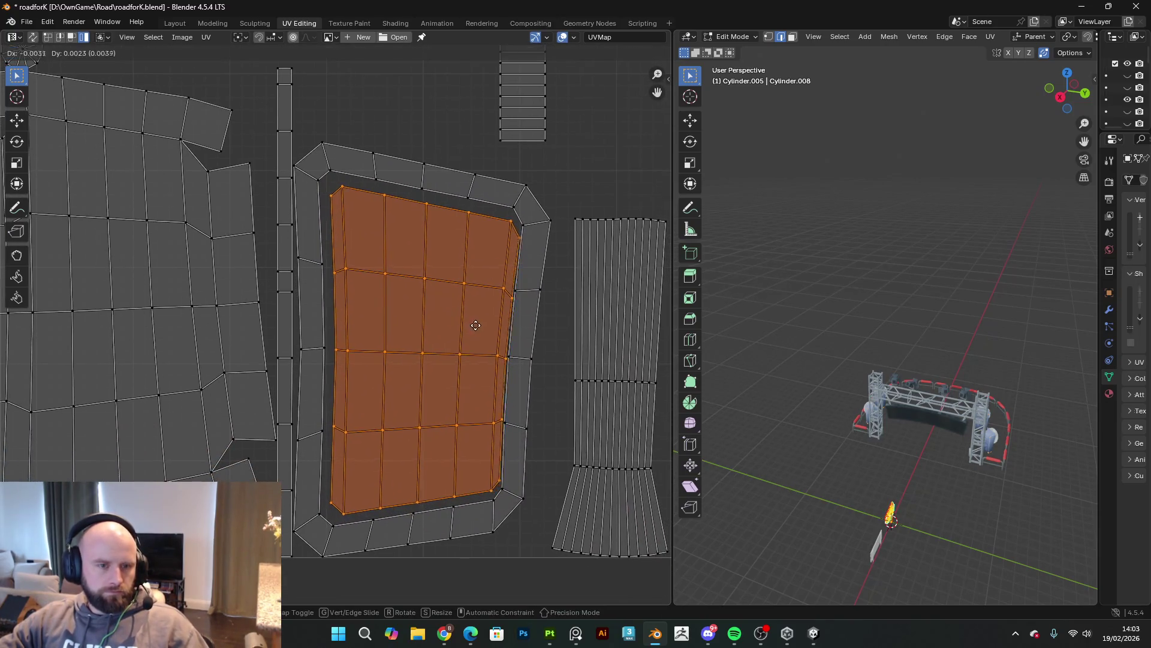
pyautogui.click(474, 326)
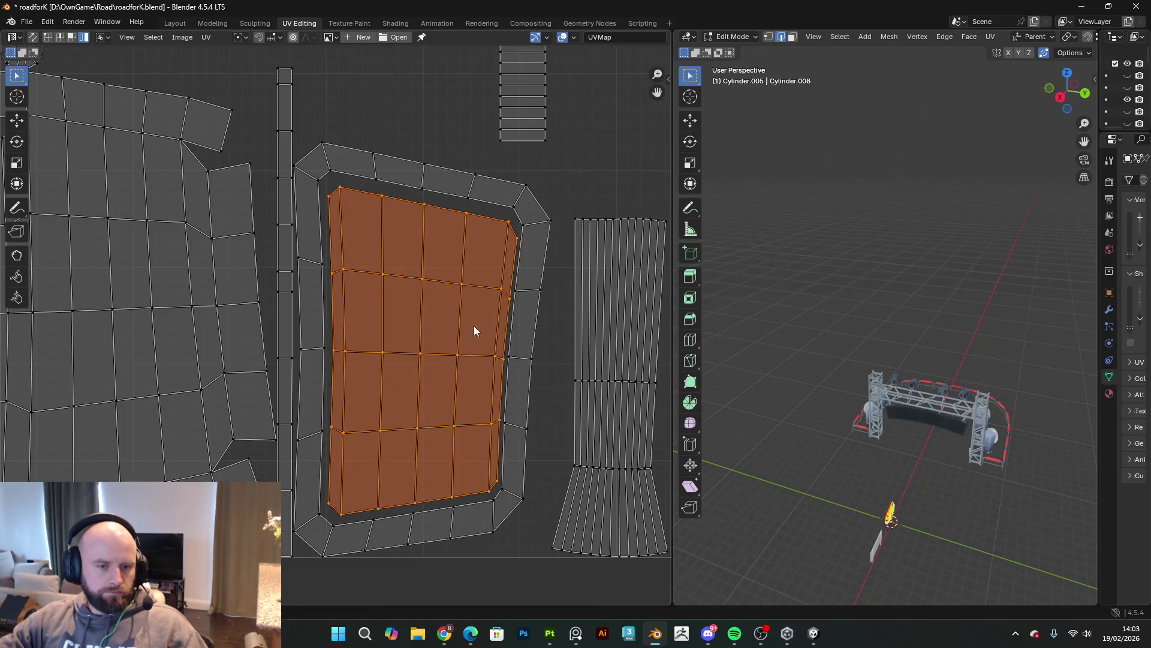
# Step: Move the narrow strip beside the tall strip, then park the tall strip far left outside
pyautogui.scroll(-3, 433, 246)
pyautogui.scroll(2, 384, 346)
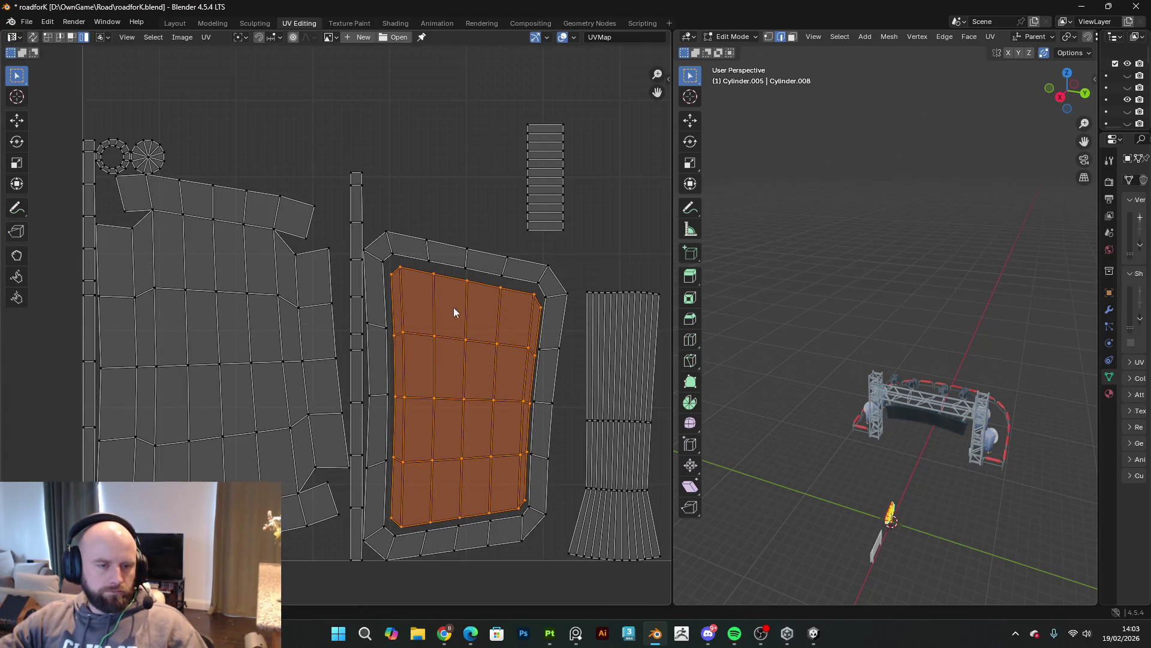
pyautogui.scroll(-3, 419, 357)
pyautogui.scroll(2, 504, 337)
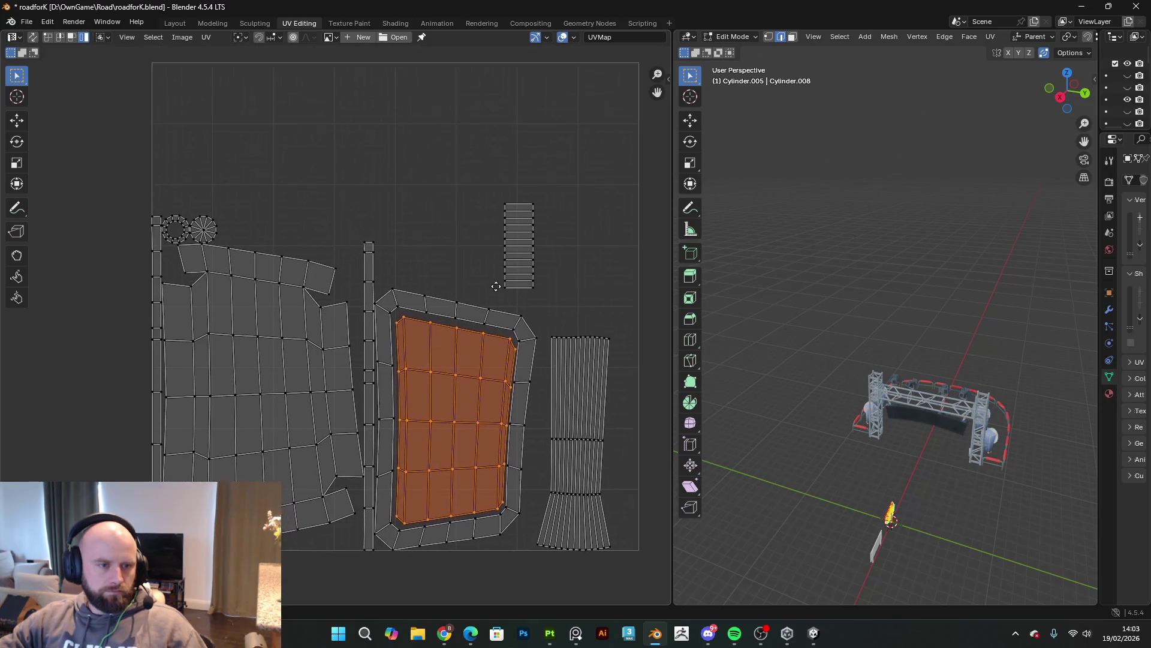
pyautogui.click(522, 269)
pyautogui.press('g')
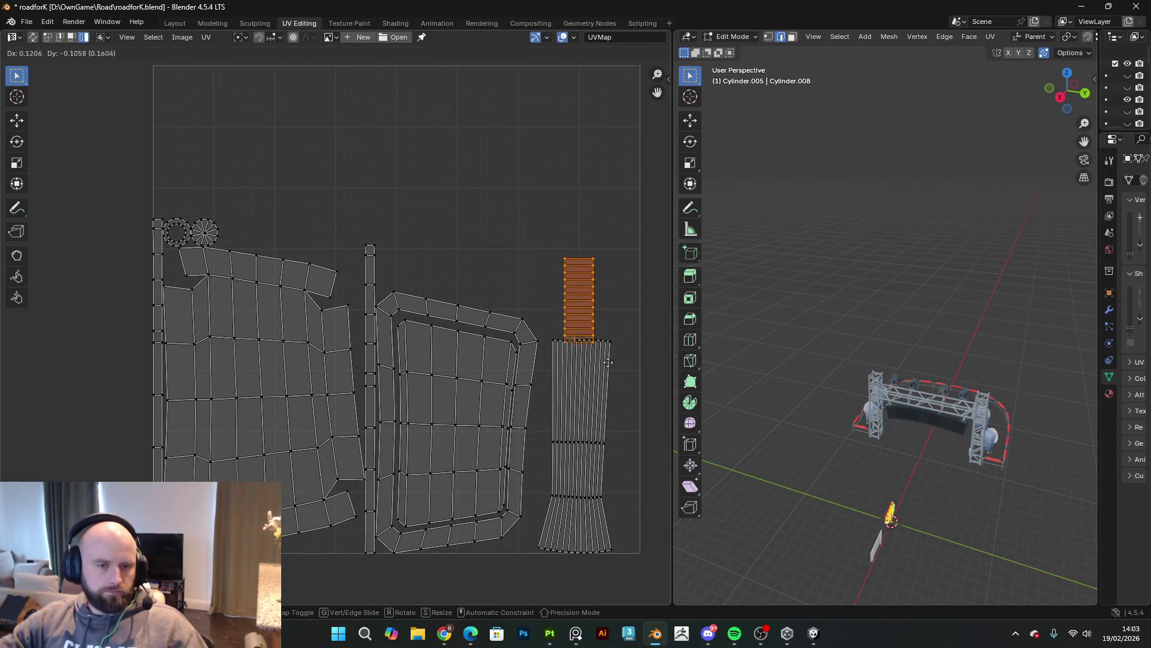
pyautogui.click(649, 510)
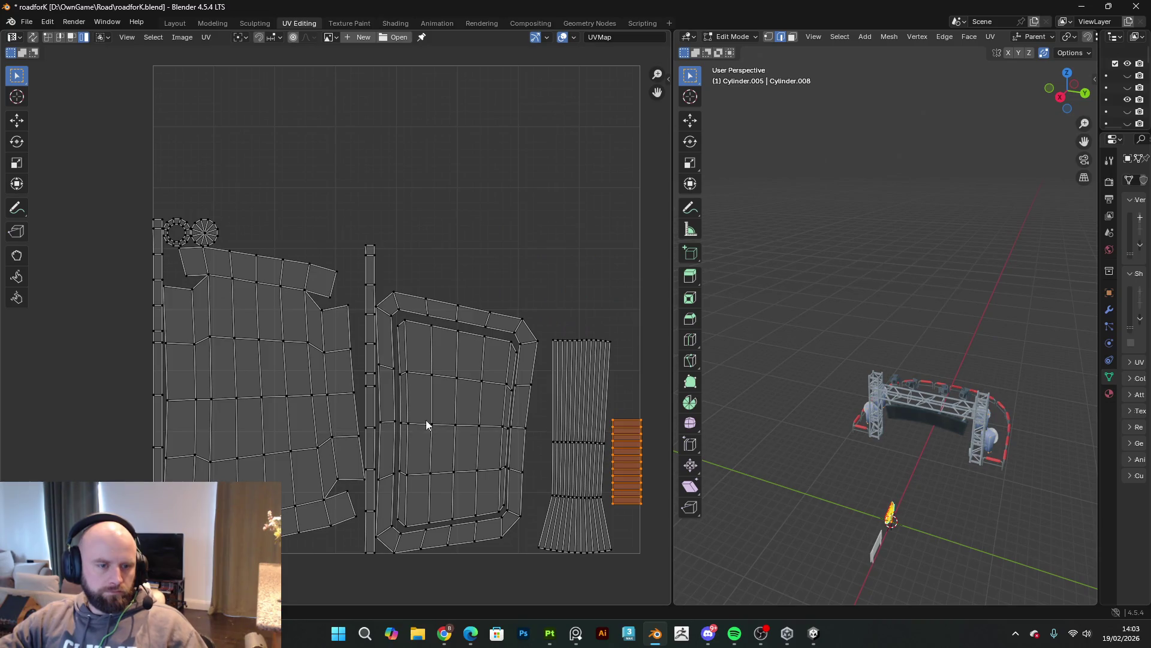
pyautogui.click(372, 411)
pyautogui.press('g')
pyautogui.click(105, 384)
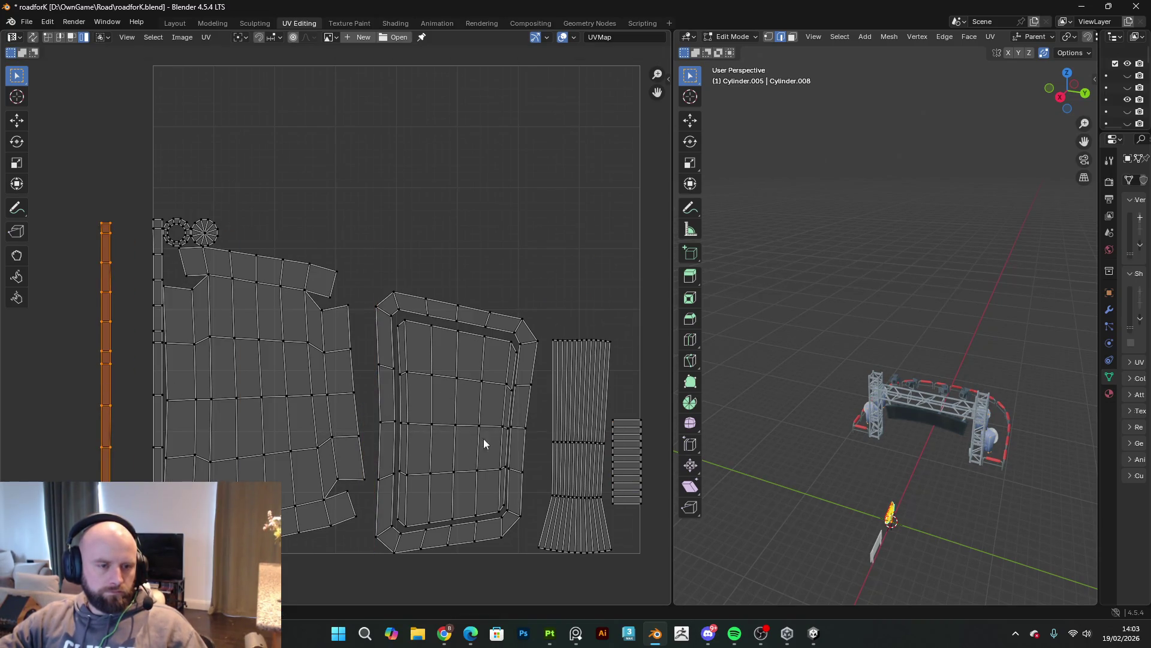
# Step: Park the circle islands up-left and the ladder strip left, outside the UV square
pyautogui.click(204, 237)
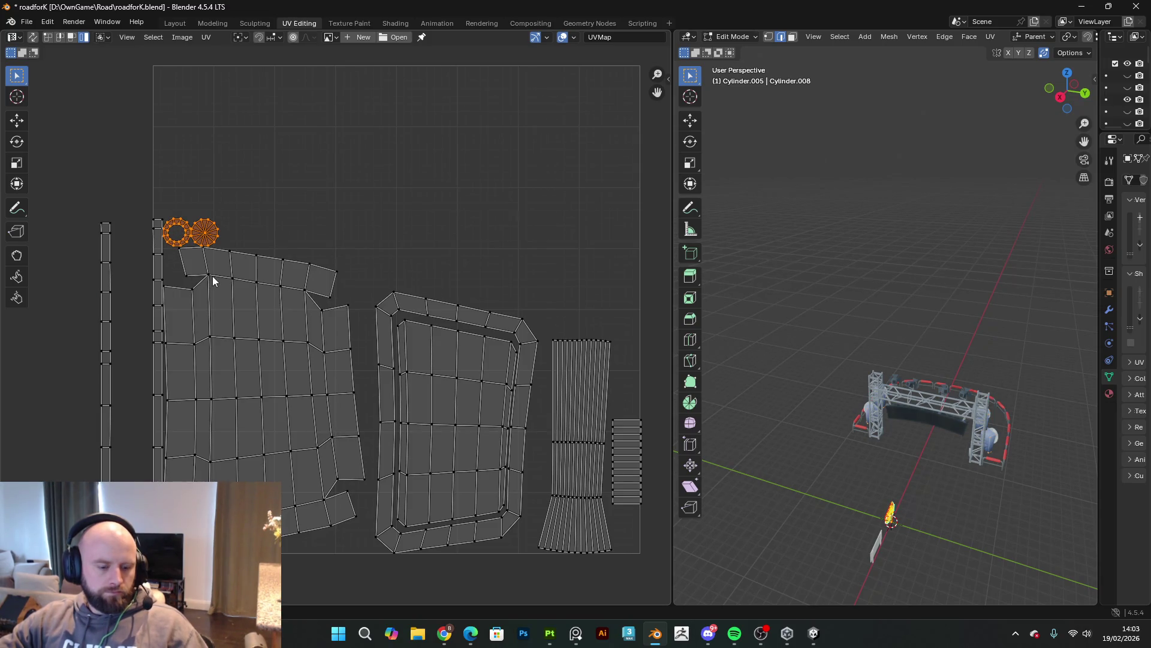
pyautogui.press('g')
pyautogui.click(126, 196)
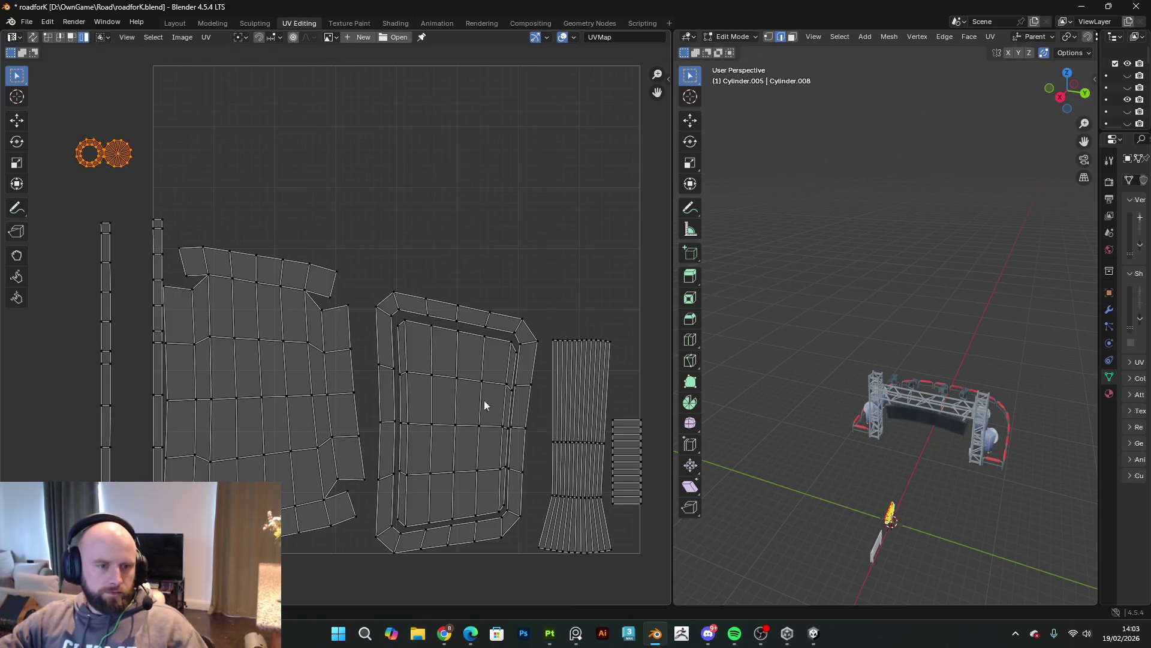
pyautogui.keyDown('shift'); pyautogui.click(591, 462); pyautogui.keyUp('shift')
pyautogui.press('g')
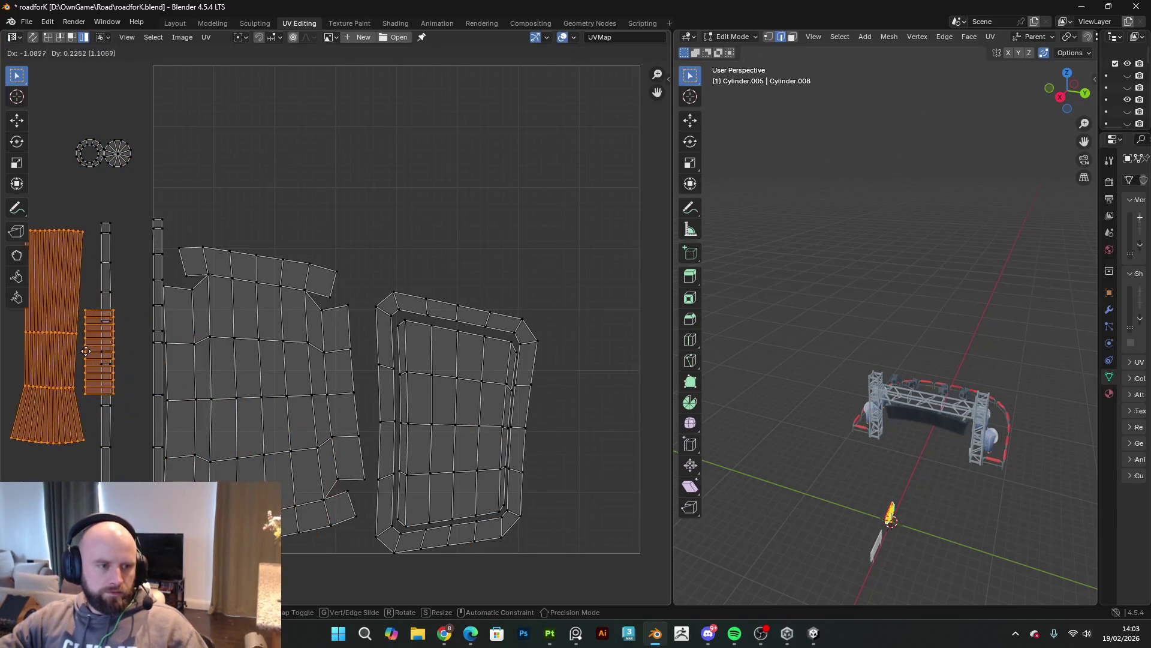
pyautogui.click(66, 340)
# Step: Move the two long vertical strip islands to the UV square's right edge
pyautogui.click(108, 359)
pyautogui.press('g')
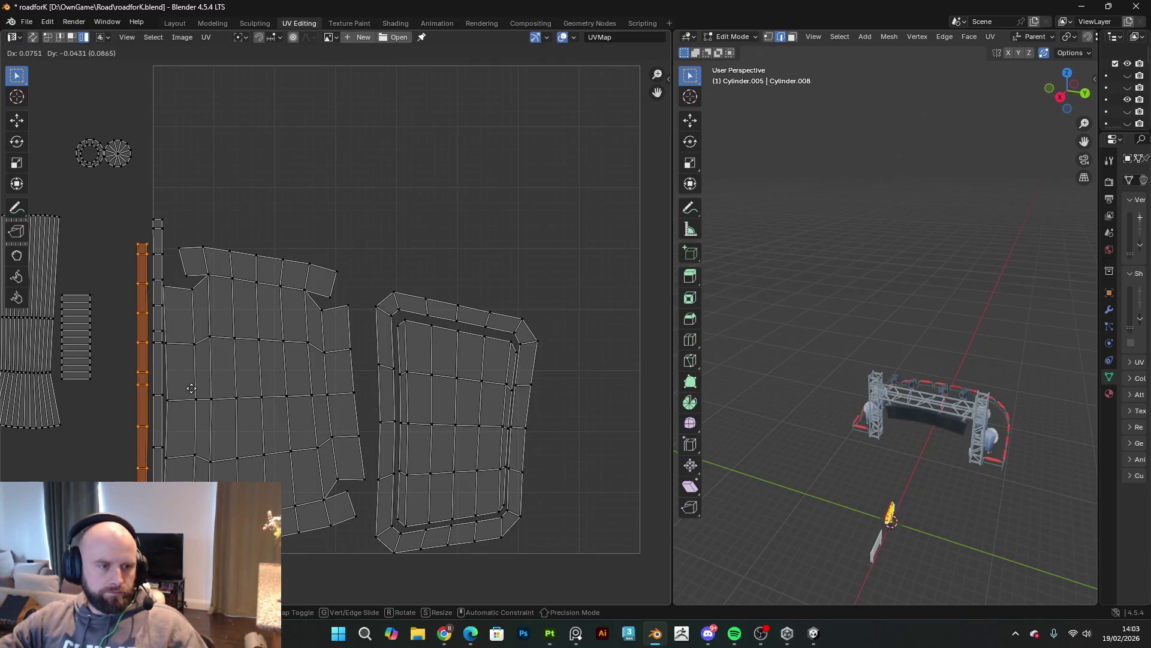
pyautogui.click(180, 379)
pyautogui.keyDown('shift'); pyautogui.click(157, 372); pyautogui.keyUp('shift')
pyautogui.press('g')
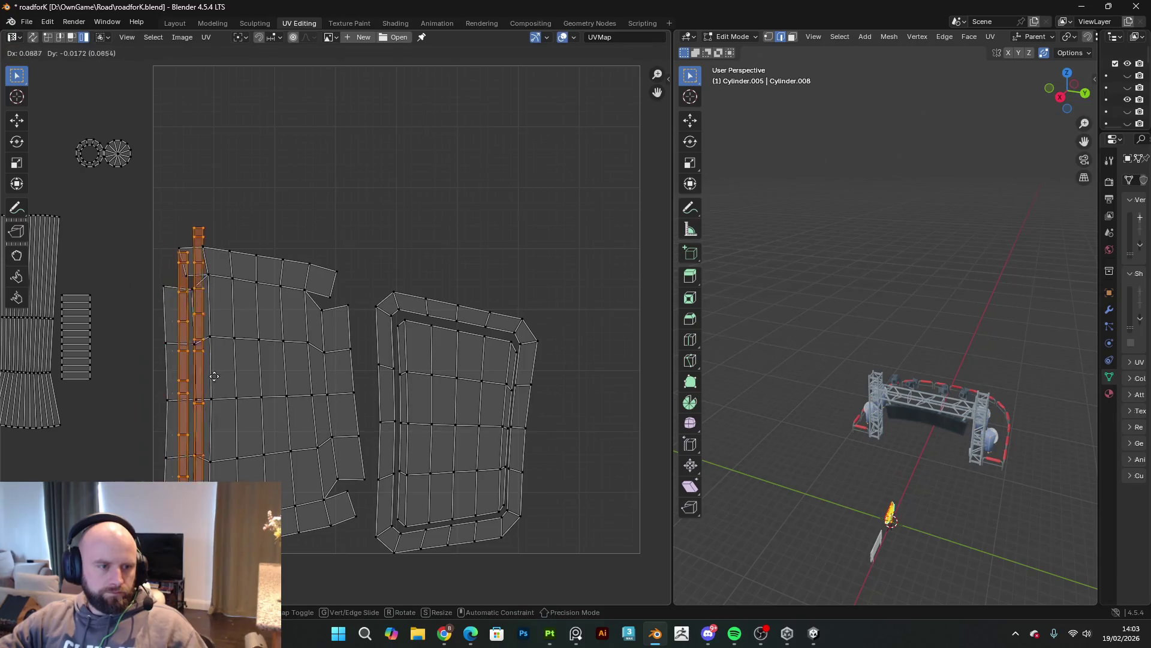
pyautogui.click(582, 378)
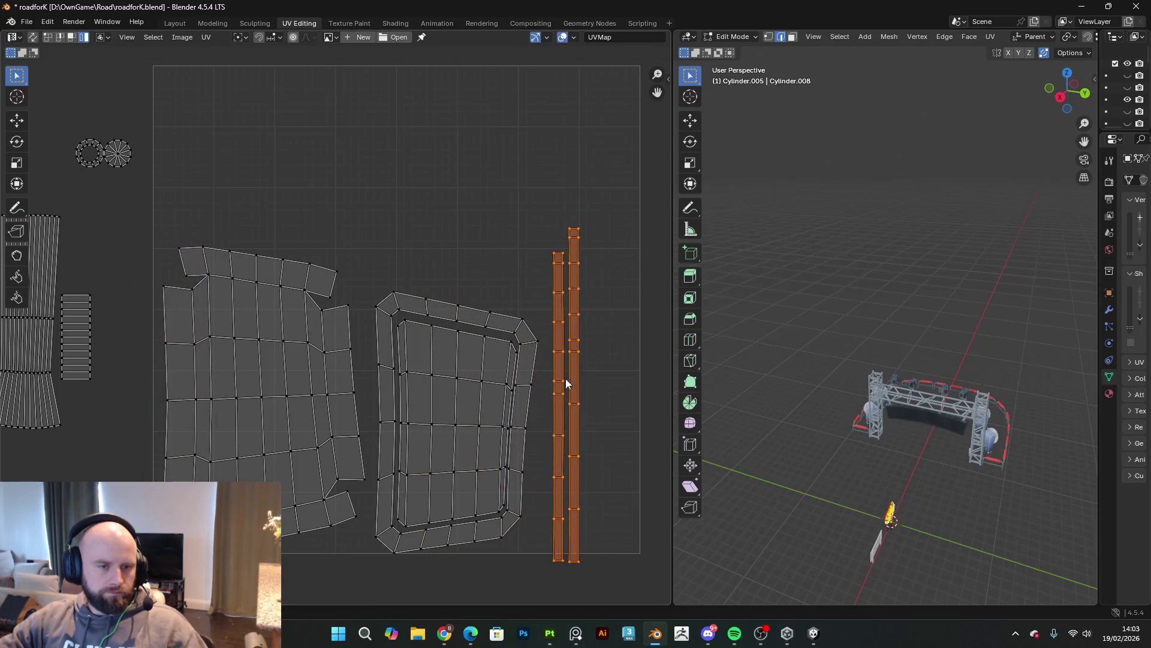
# Step: Reposition the frame and panel islands and nudge the long strips up beside them
pyautogui.scroll(1, 510, 427)
pyautogui.click(554, 447)
pyautogui.keyDown('shift'); pyautogui.click(527, 450); pyautogui.keyUp('shift')
pyautogui.press('g')
pyautogui.click(531, 445)
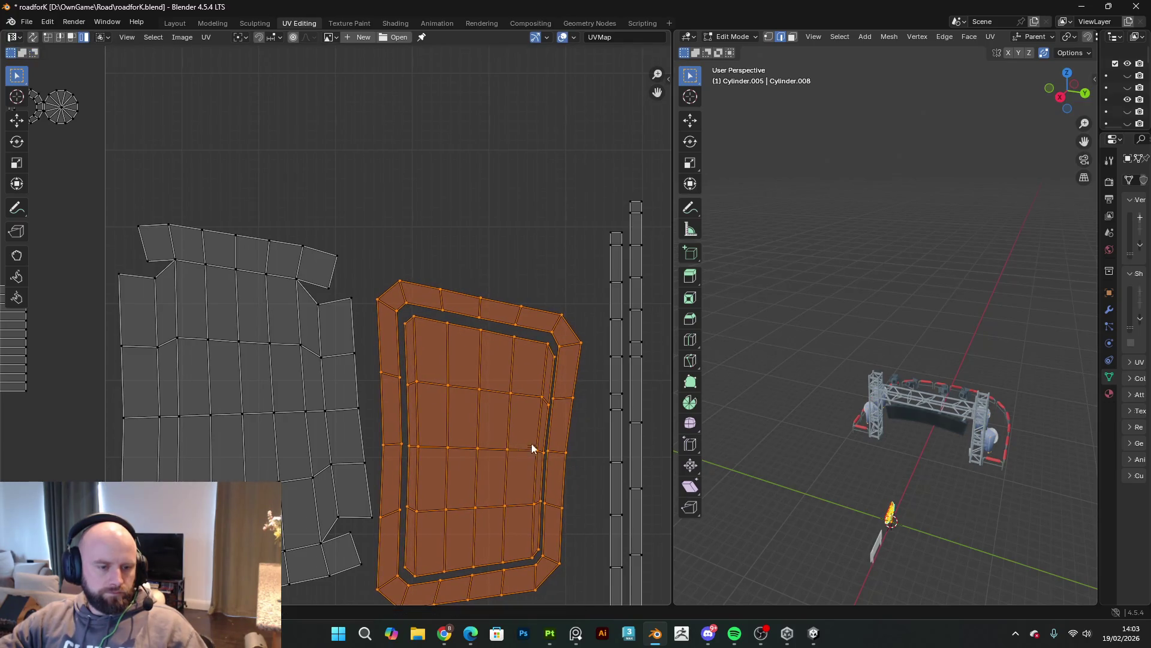
pyautogui.keyDown('shift'); pyautogui.scroll(-3, 540, 425); pyautogui.keyUp('shift')
pyautogui.keyDown('shift'); pyautogui.scroll(3, 551, 407); pyautogui.keyUp('shift')
pyautogui.keyDown('ctrl'); pyautogui.scroll(-3, 552, 408); pyautogui.keyUp('ctrl')
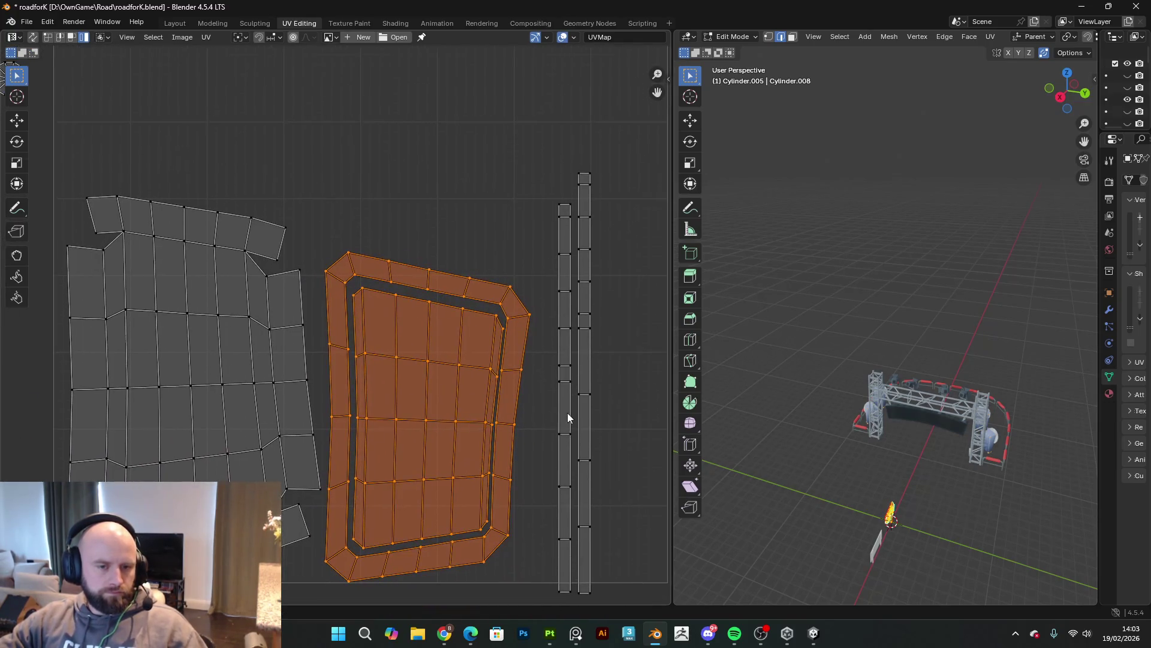
pyautogui.click(567, 413)
pyautogui.keyDown('shift'); pyautogui.click(582, 408); pyautogui.keyUp('shift')
pyautogui.press('g')
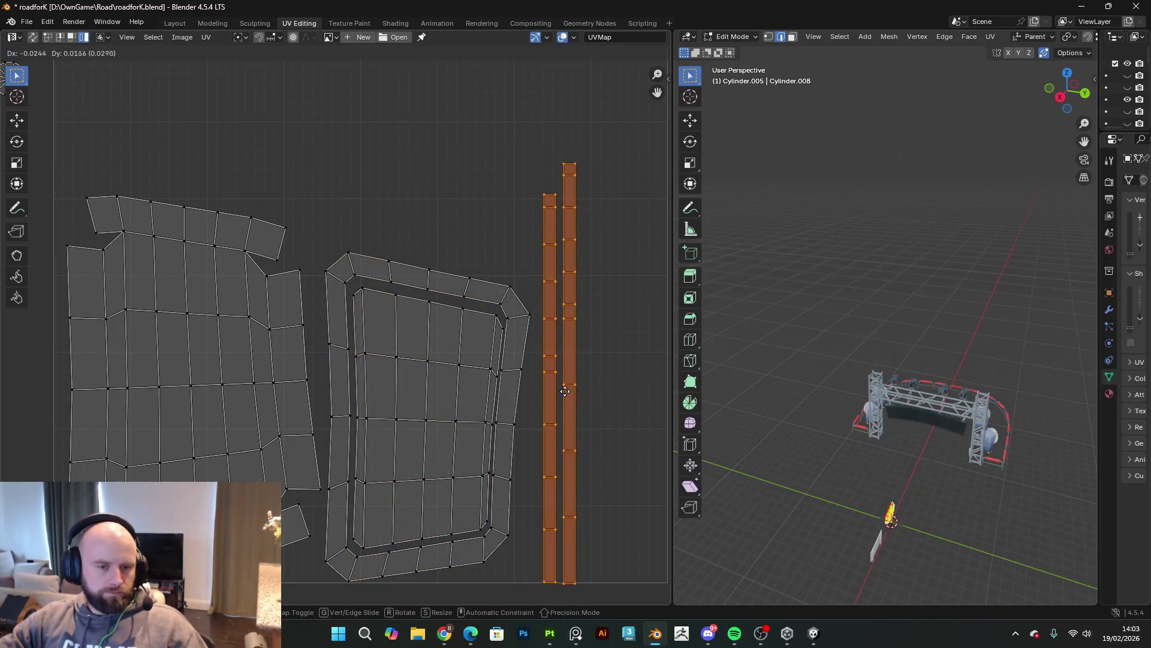
pyautogui.click(558, 390)
pyautogui.scroll(-3, 293, 297)
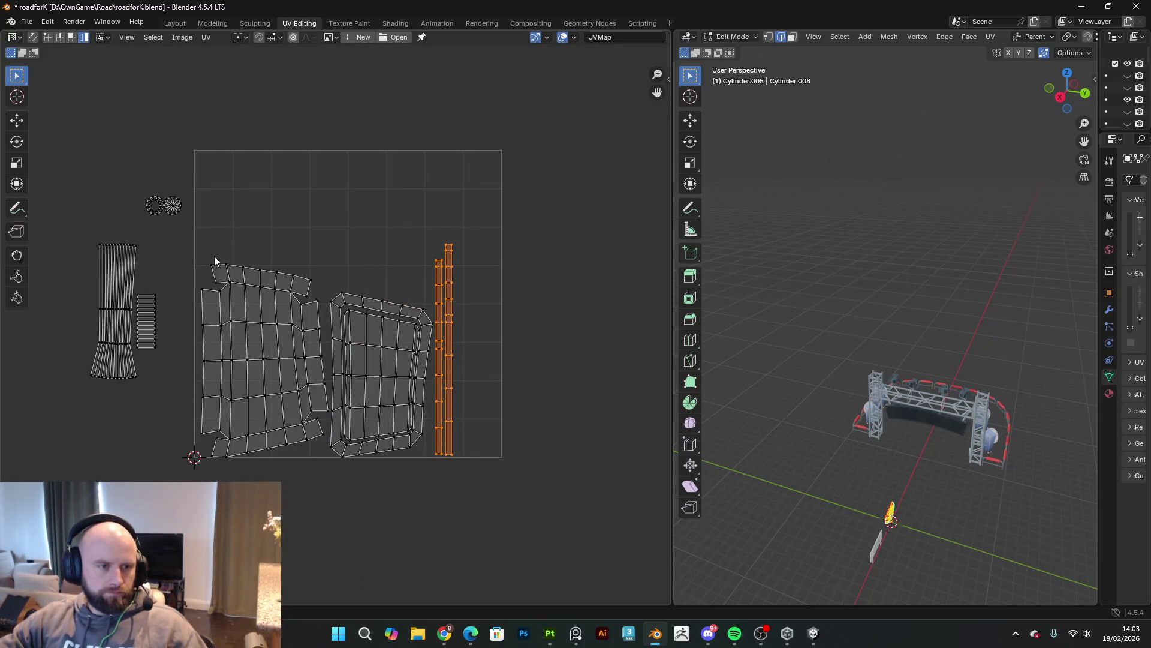
# Step: Box-select the islands inside the square, enlarge them twice, and place them higher in the square
pyautogui.moveTo(193, 248); pyautogui.dragTo(482, 457)
pyautogui.press('s')
pyautogui.click(552, 380)
pyautogui.press('g')
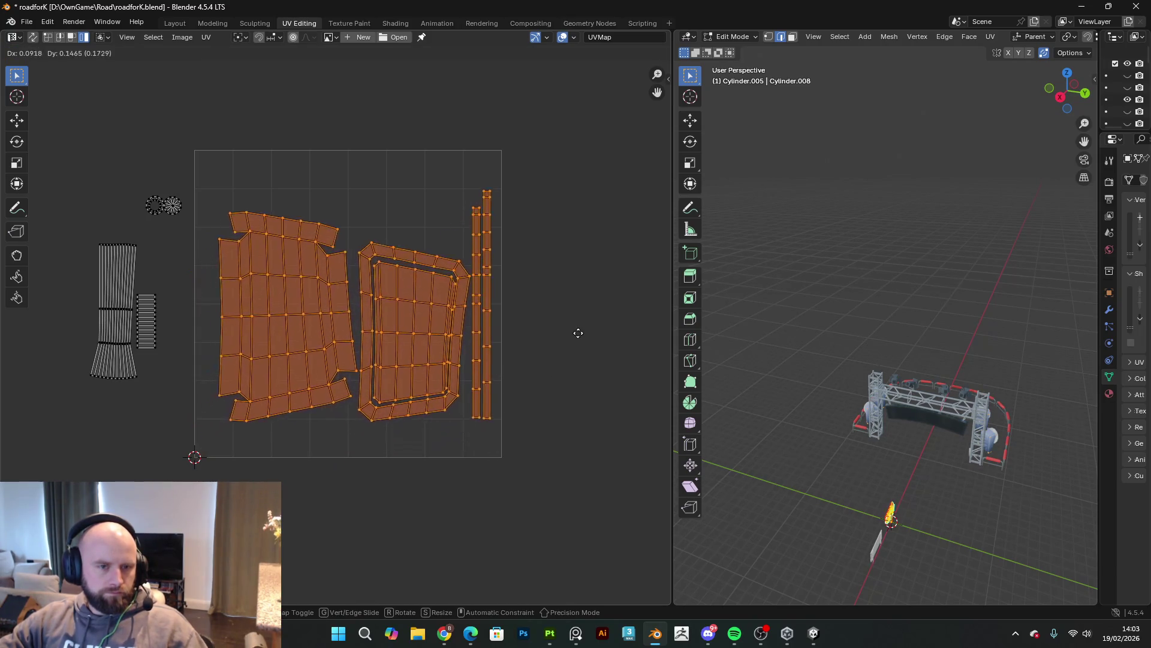
pyautogui.click(569, 333)
pyautogui.press('s')
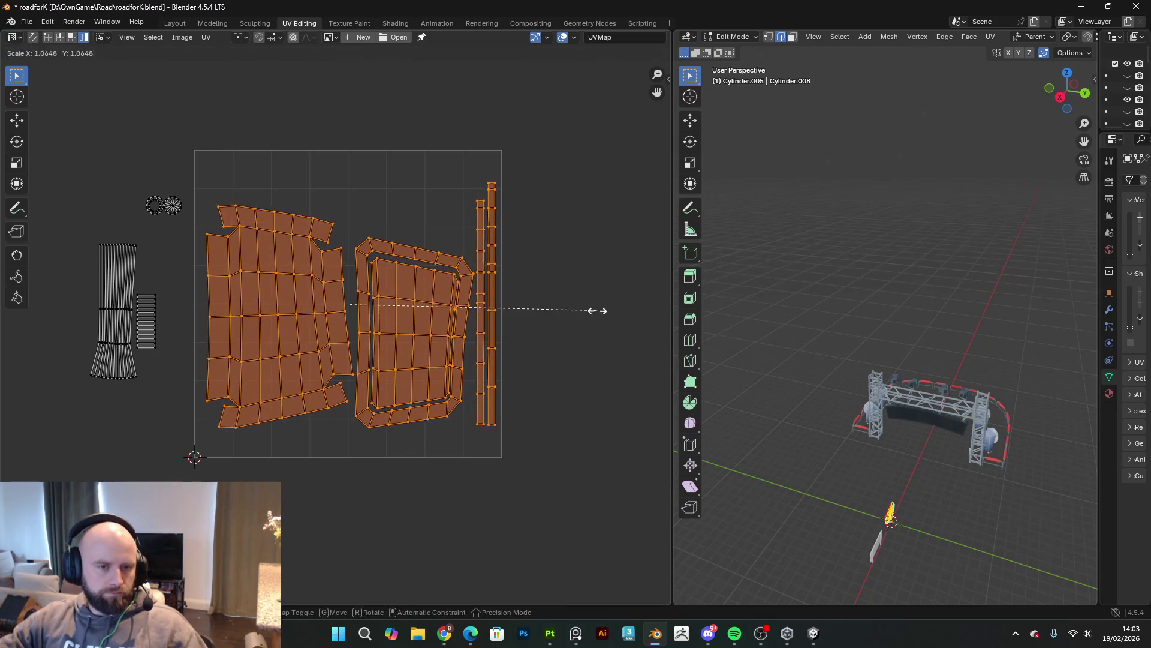
pyautogui.click(608, 309)
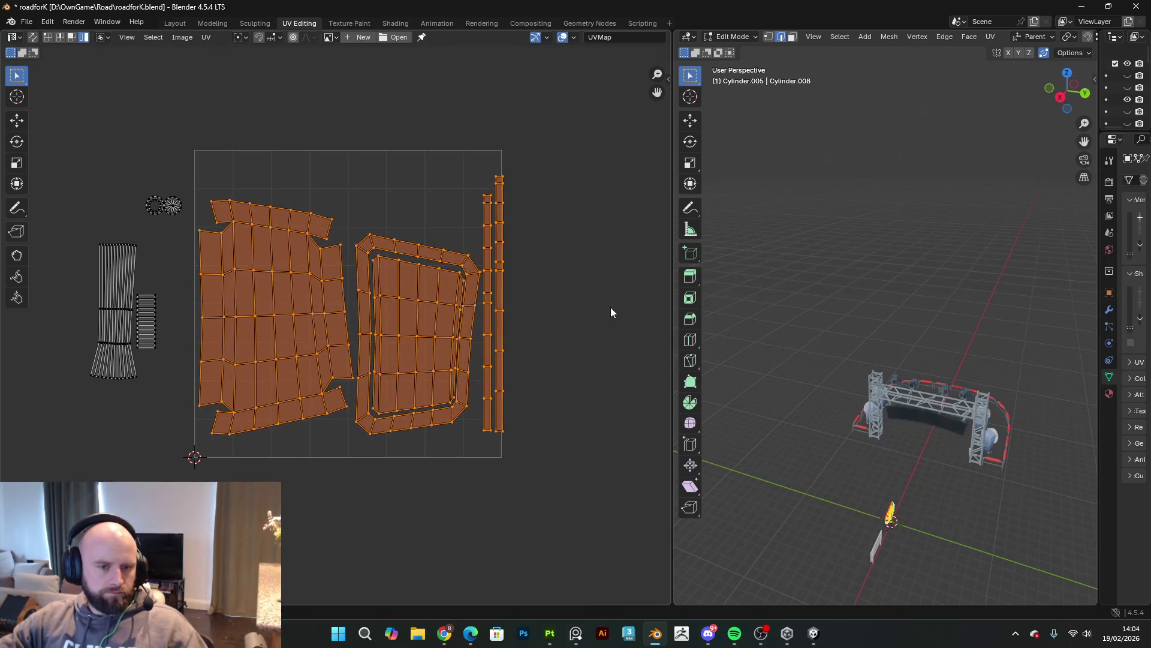
pyautogui.scroll(1, 609, 309)
pyautogui.moveTo(609, 309); pyautogui.dragTo(641, 312, button='middle')
pyautogui.press('g')
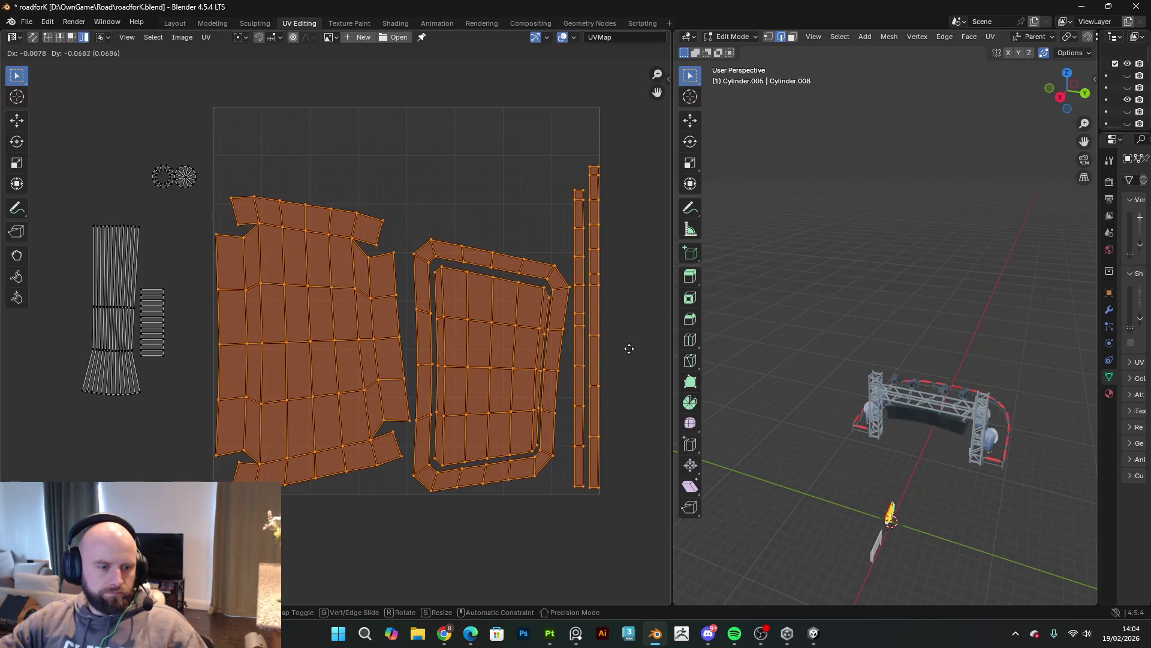
pyautogui.click(629, 348)
pyautogui.scroll(3, 623, 347)
pyautogui.moveTo(624, 347); pyautogui.dragTo(315, 250, button='middle')
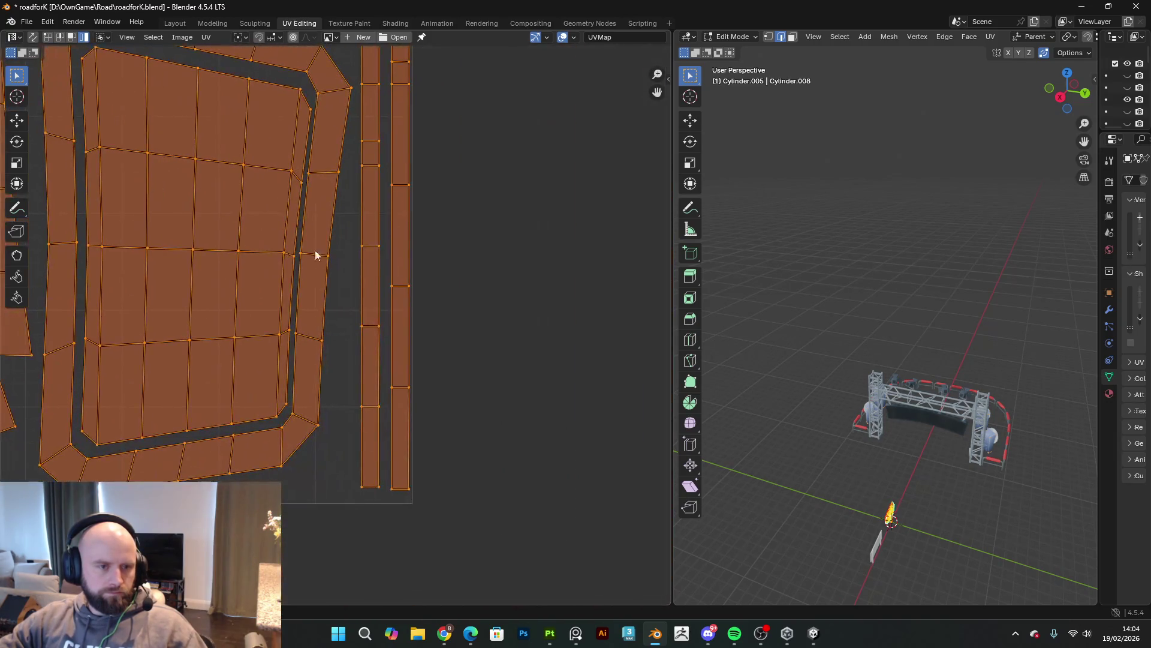
pyautogui.moveTo(452, 352); pyautogui.dragTo(477, 375, button='middle')
pyautogui.scroll(-3, 640, 493)
pyautogui.moveTo(360, 262)
pyautogui.mouseDown(button='middle')
pyautogui.moveTo(584, 319)
pyautogui.moveTo(579, 286)
pyautogui.moveTo(439, 268)
pyautogui.mouseUp(button='middle')
# Step: Enlarge the fanned strip, circles and ladder strip; rotate the fanned strip horizontal above the panel islands
pyautogui.click(222, 396)
pyautogui.press('g')
pyautogui.click(607, 261)
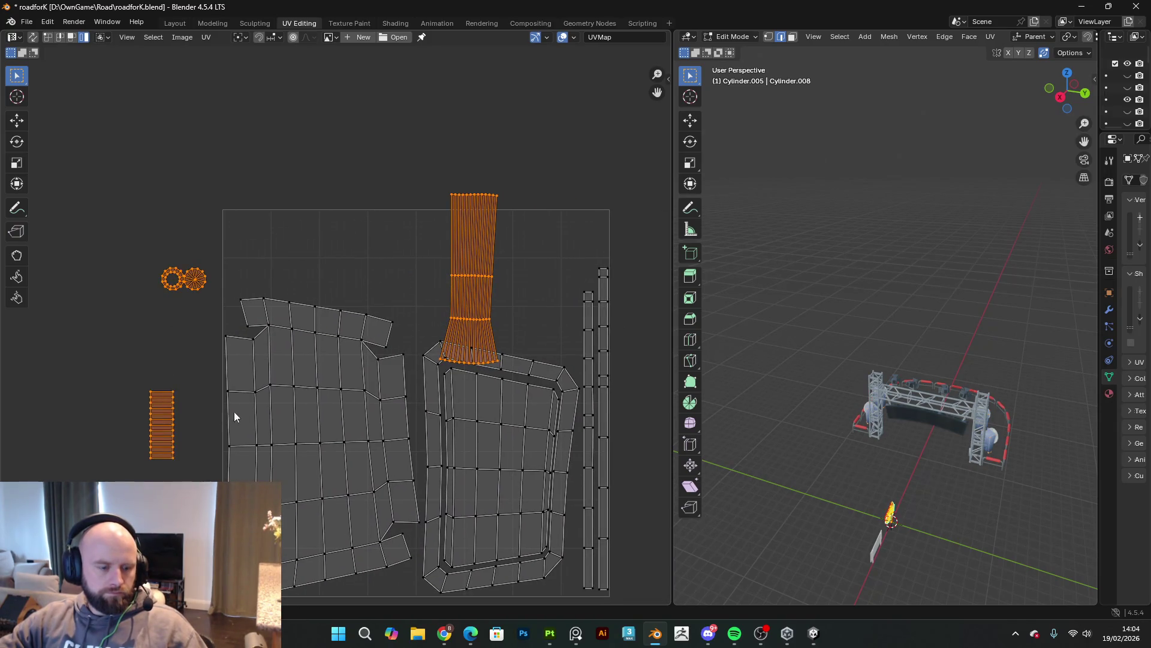
pyautogui.press('s')
pyautogui.click(379, 401)
pyautogui.click(503, 258)
pyautogui.press('r')
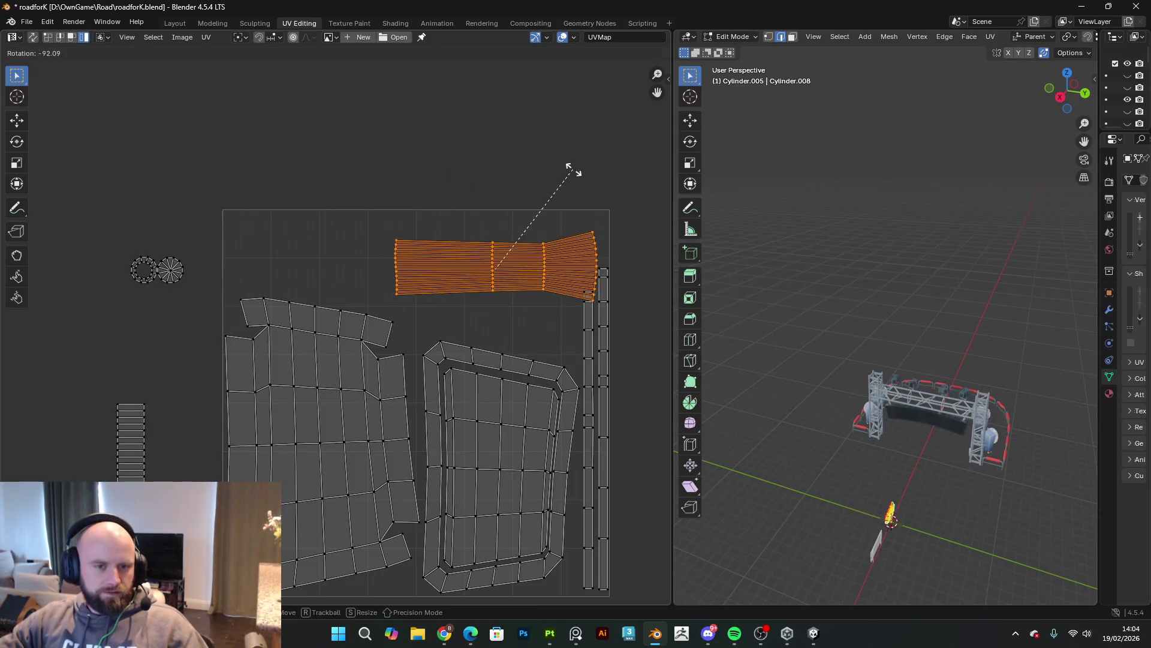
pyautogui.click(566, 351)
pyautogui.press('r')
pyautogui.click(603, 407)
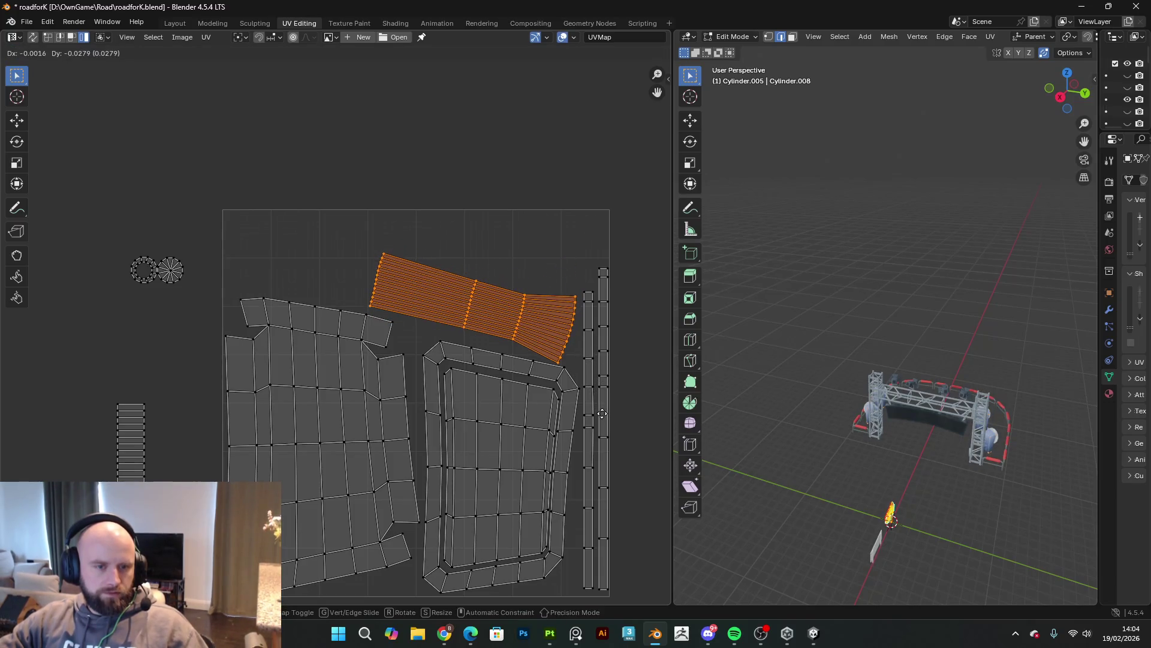
# Step: Move both circle islands into the square's top left
pyautogui.click(153, 277)
pyautogui.keyDown('shift'); pyautogui.click(150, 275); pyautogui.keyUp('shift')
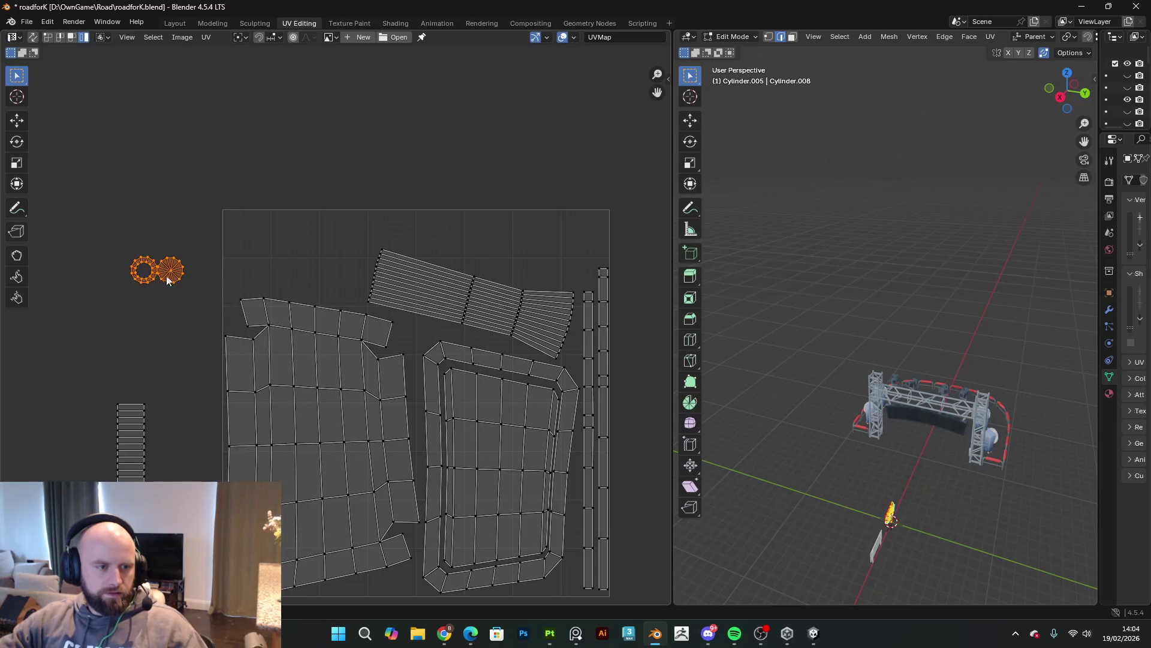
pyautogui.press('g')
pyautogui.click(437, 323)
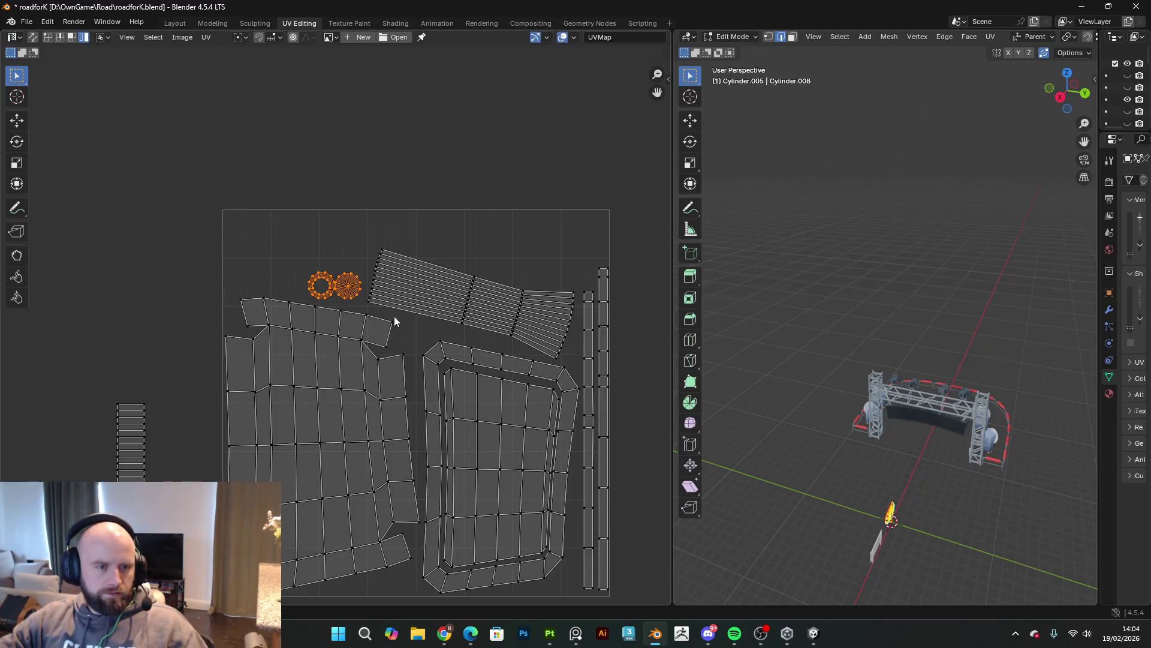
# Step: Rotate the ladder strip horizontal into the top-right corner, then return to Object Mode in Modeling
pyautogui.click(149, 416)
pyautogui.press('g')
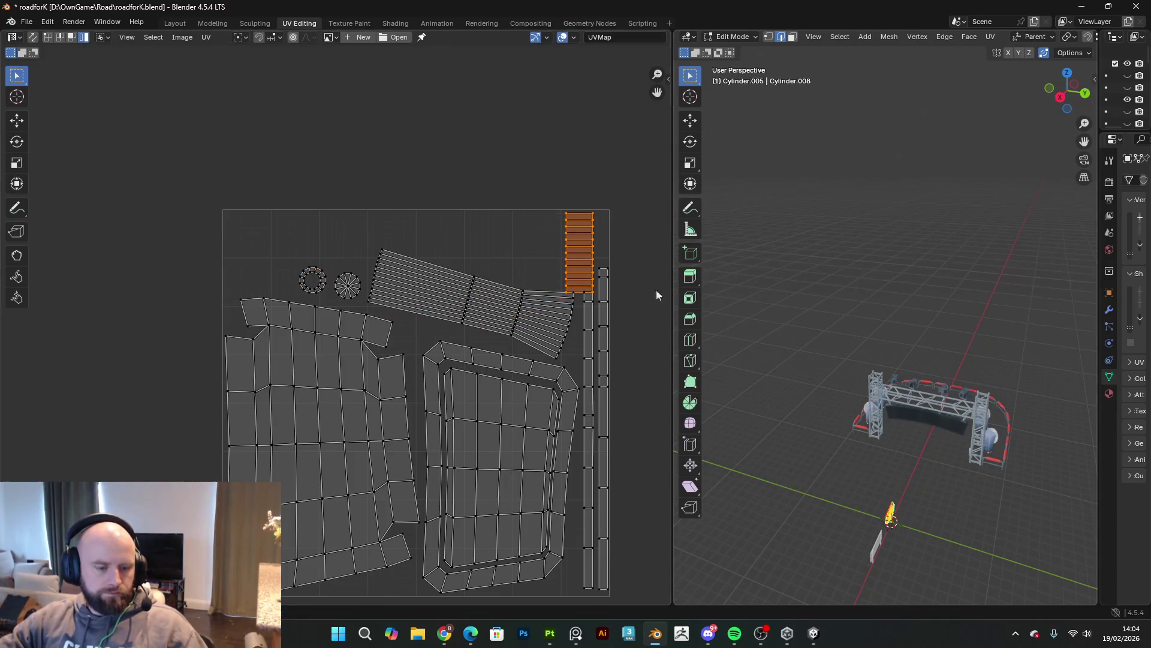
pyautogui.press('r')
pyautogui.click(621, 229)
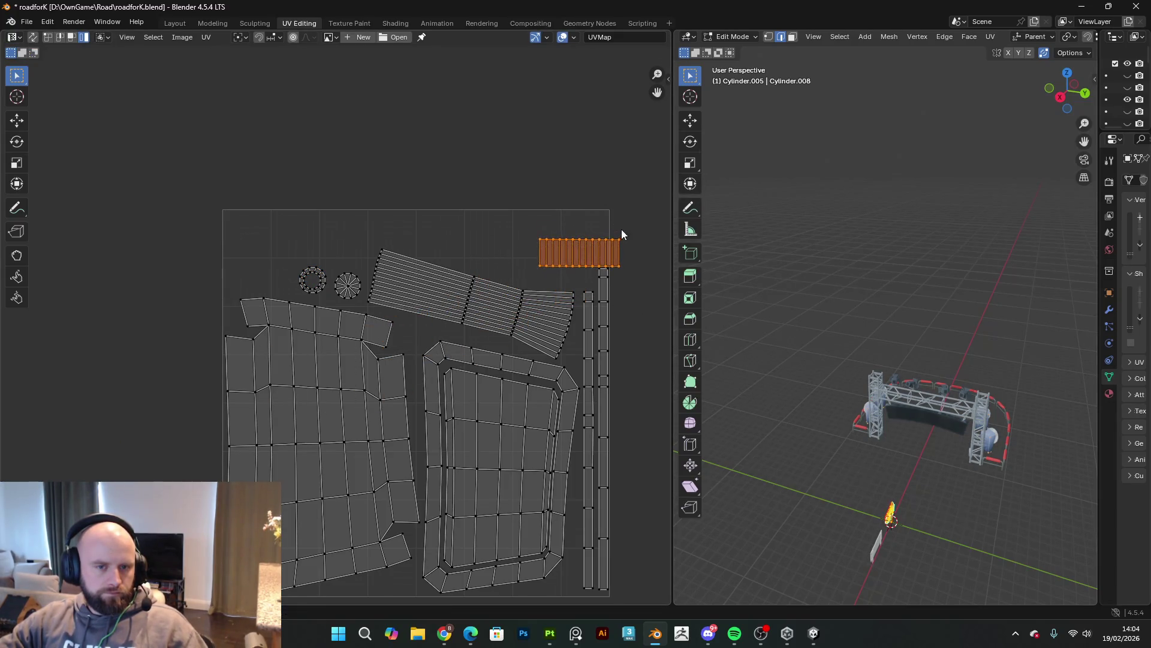
pyautogui.press('g')
pyautogui.click(559, 278)
pyautogui.scroll(-3, 577, 333)
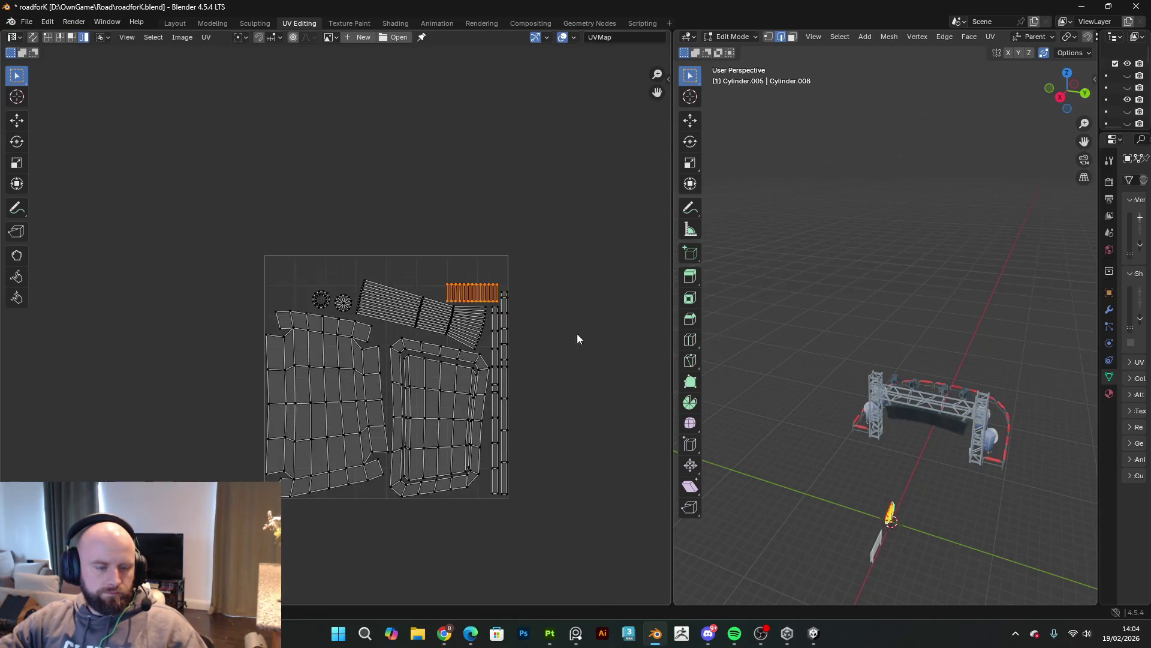
pyautogui.press('Tab')
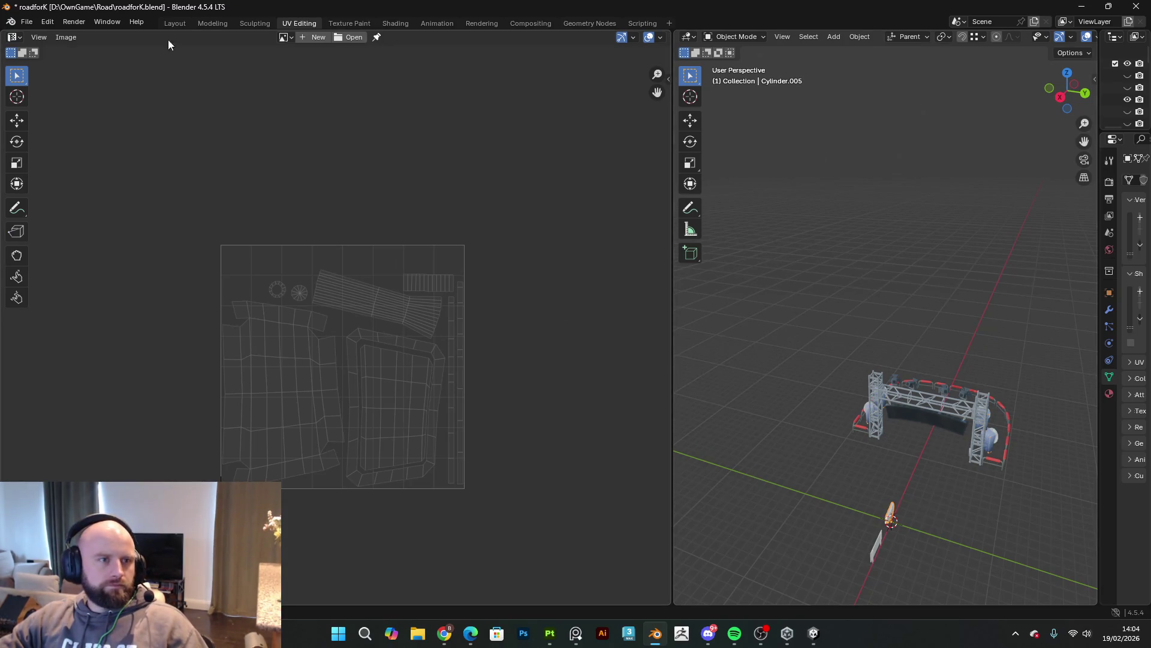
pyautogui.click(212, 24)
pyautogui.click(427, 267)
pyautogui.moveTo(426, 267); pyautogui.dragTo(527, 308, button='middle')
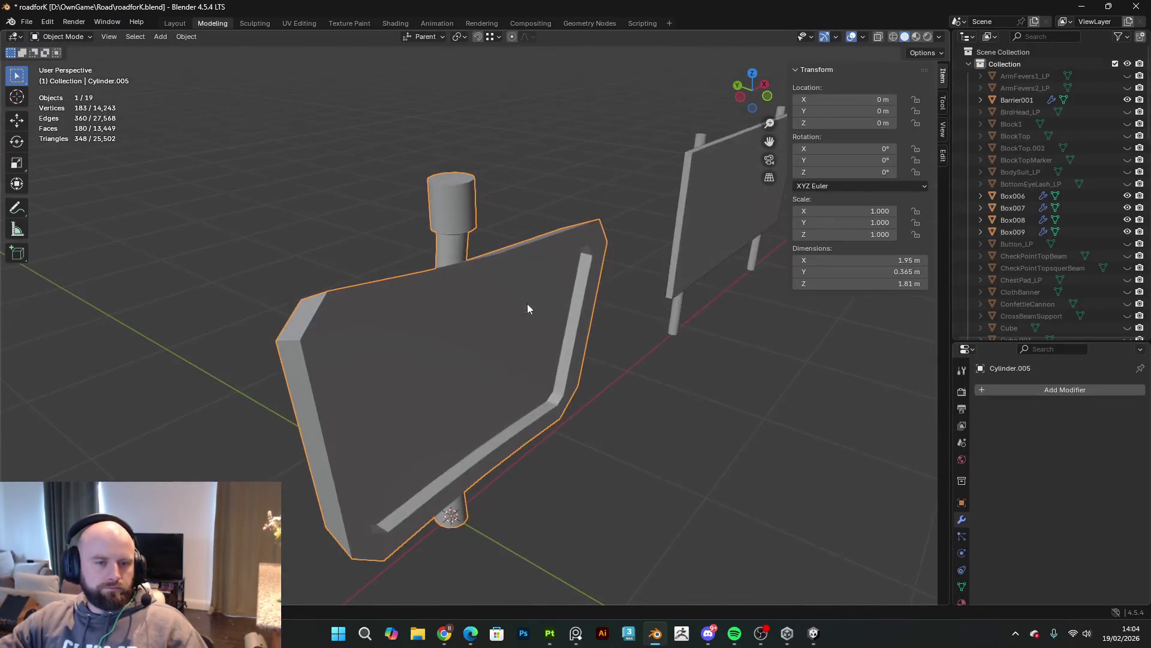
pyautogui.click(28, 22)
pyautogui.moveTo(64, 201)
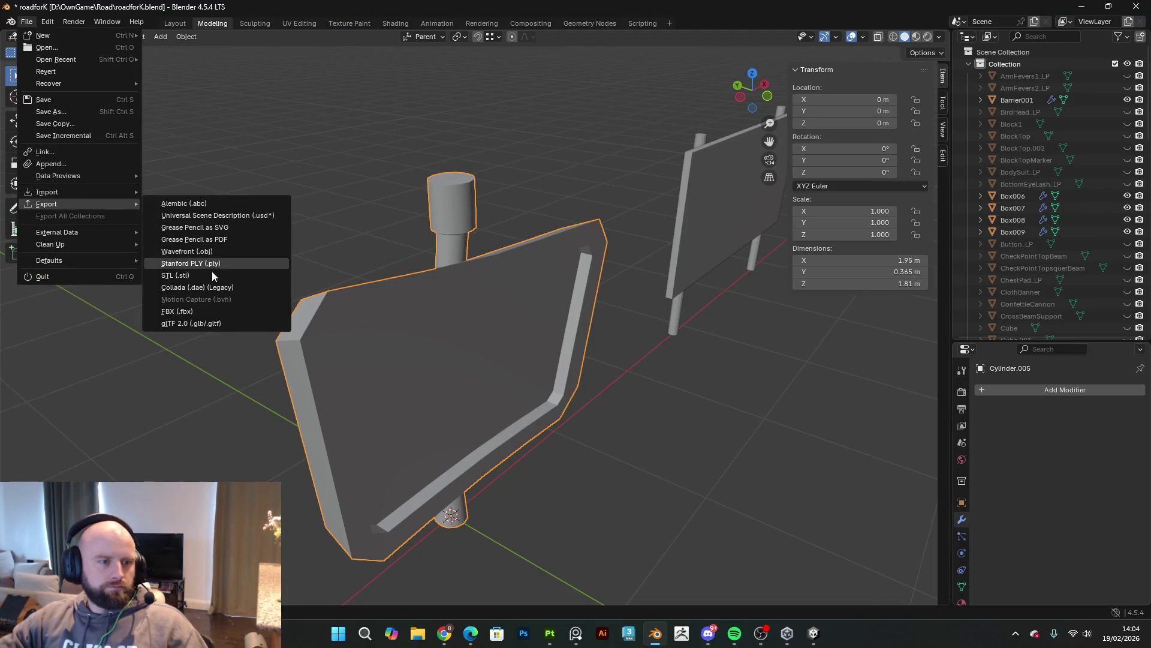
pyautogui.click(204, 312)
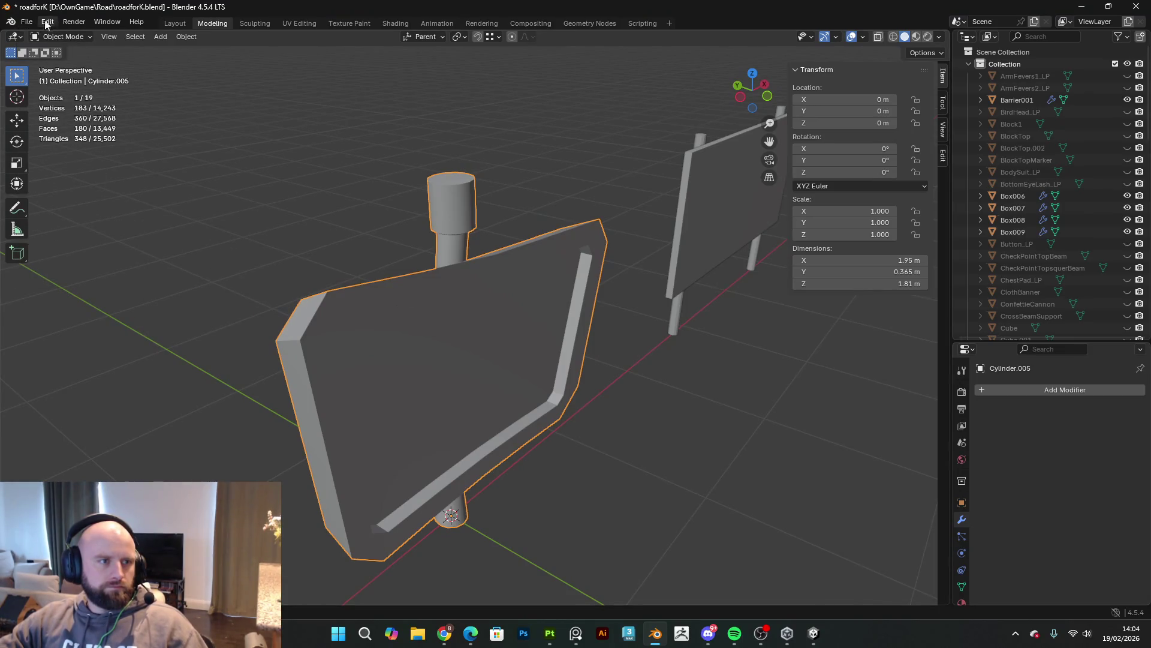
pyautogui.click(26, 22)
pyautogui.moveTo(87, 201)
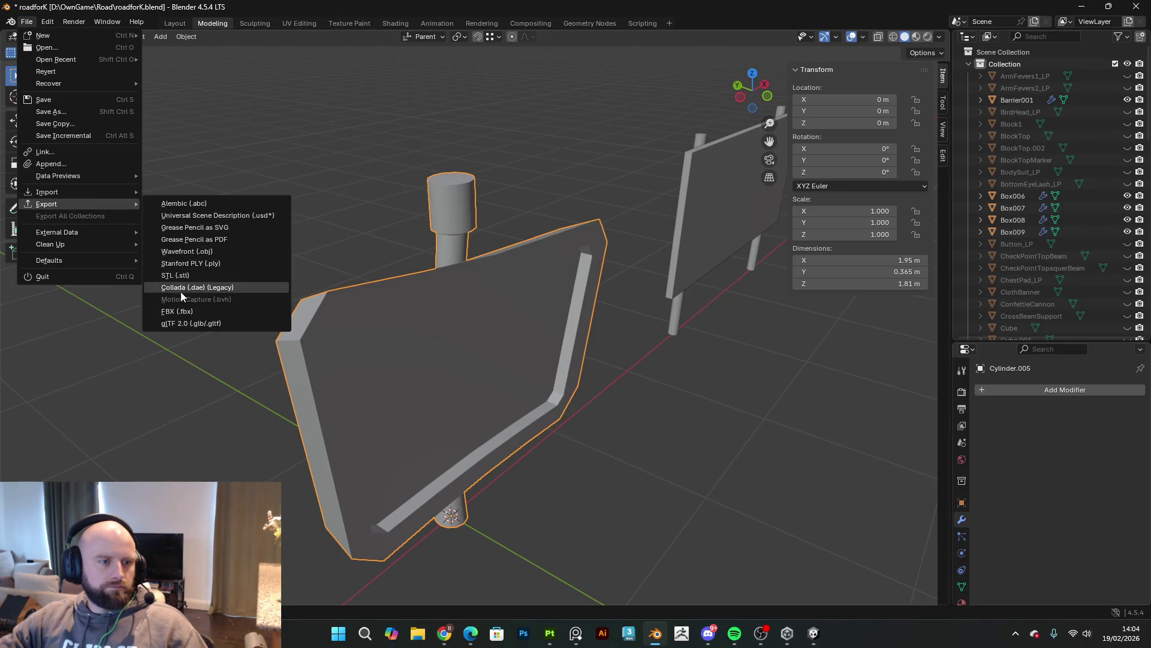
pyautogui.click(183, 311)
pyautogui.doubleClick(838, 12)
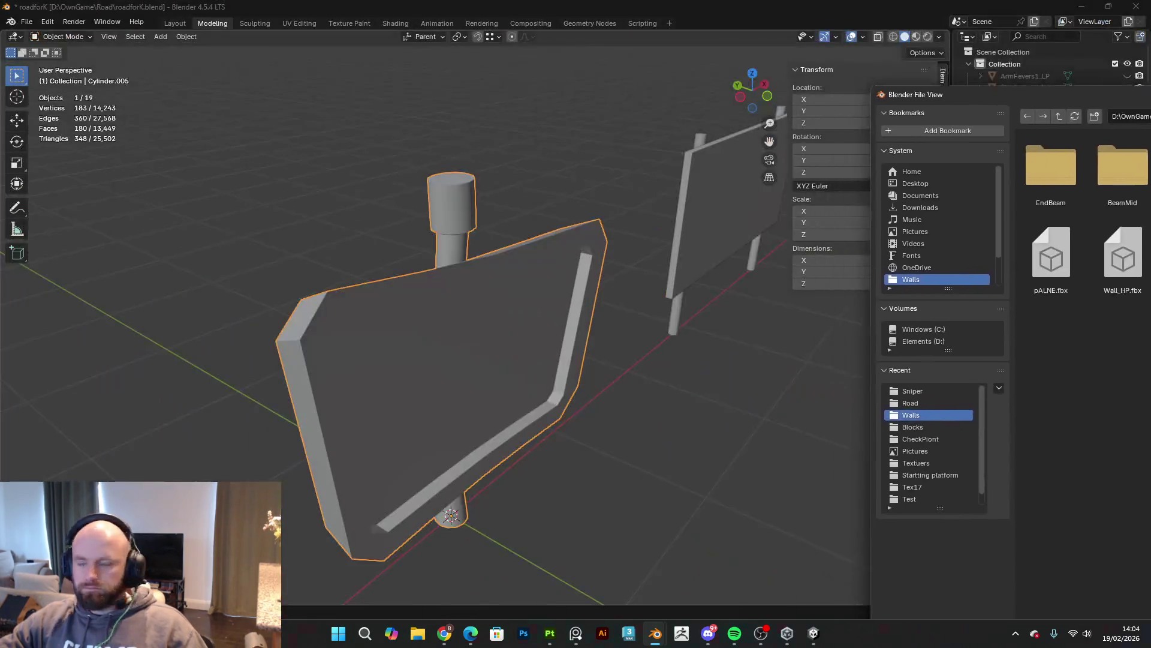
pyautogui.press('Escape')
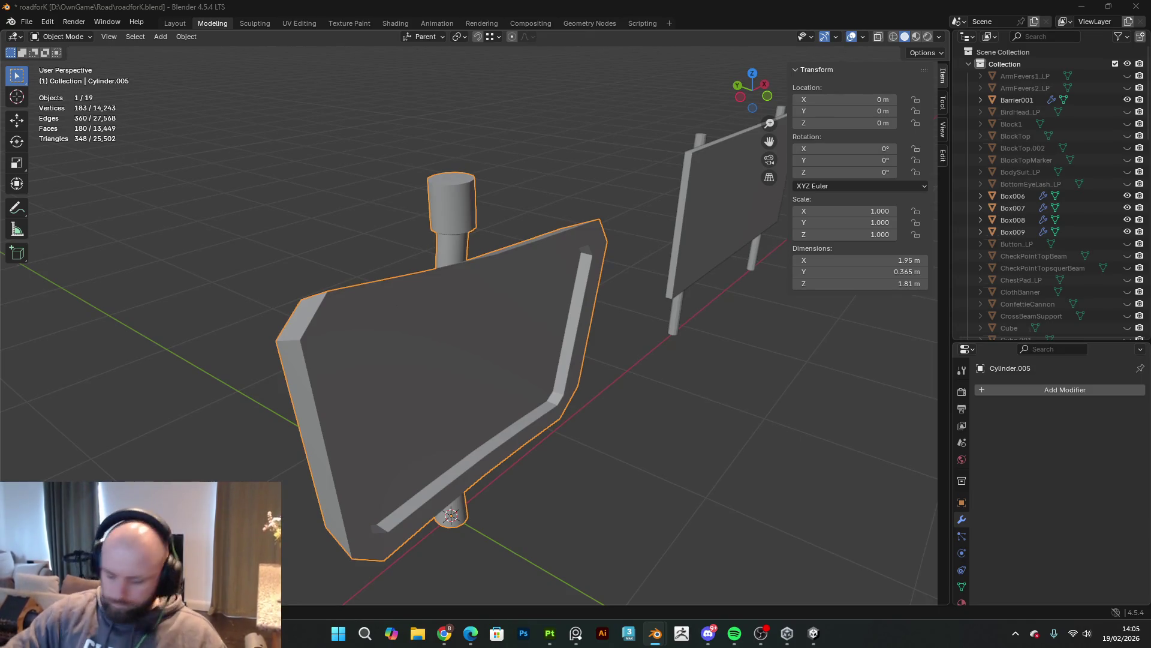
pyautogui.hotkey('ctrl', 'o')
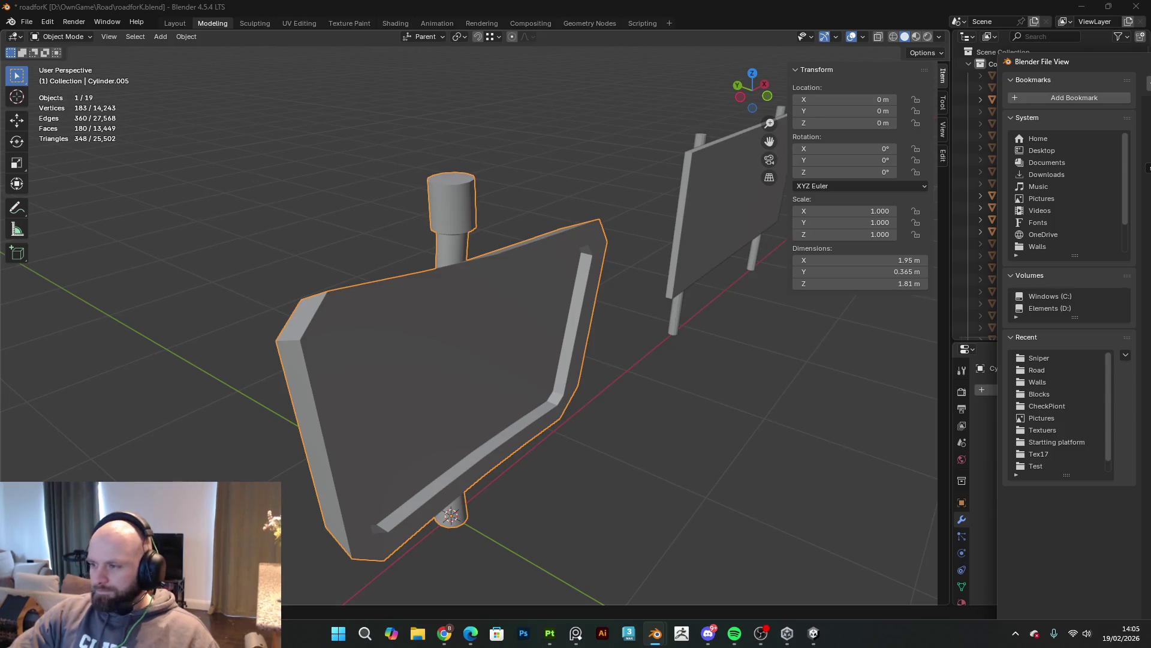
pyautogui.press('Escape')
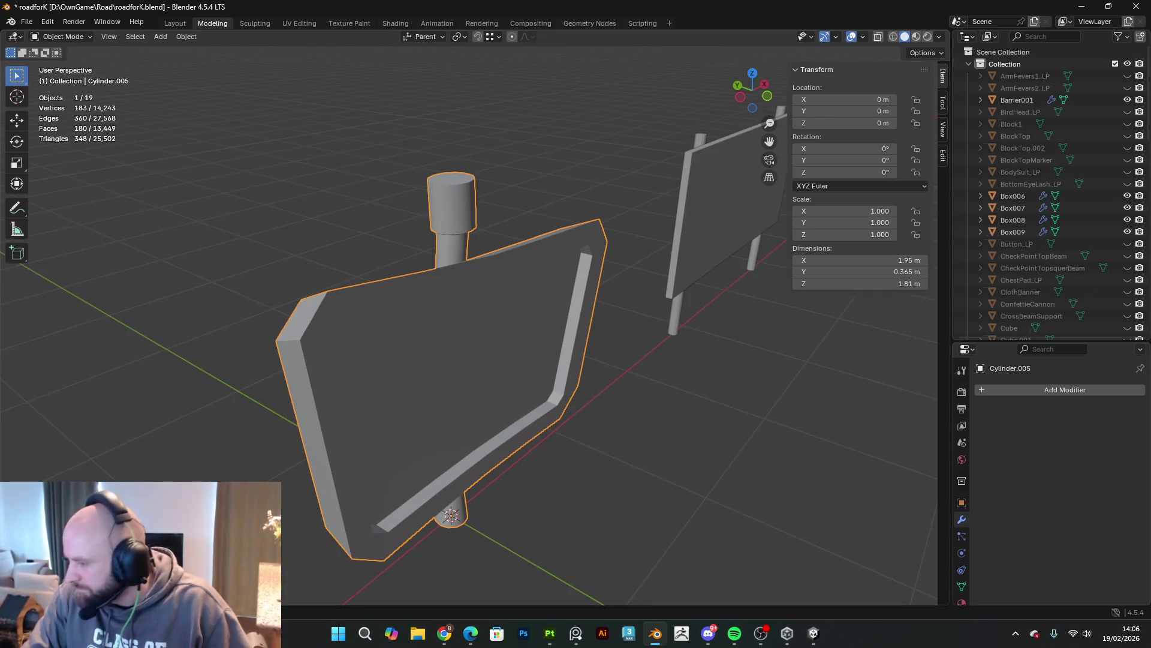
# Step: Back in Substance 3D Painter, undo to restore the yellow and black edge stripes and orbit the platform
pyautogui.click(547, 640)
pyautogui.click(594, 586)
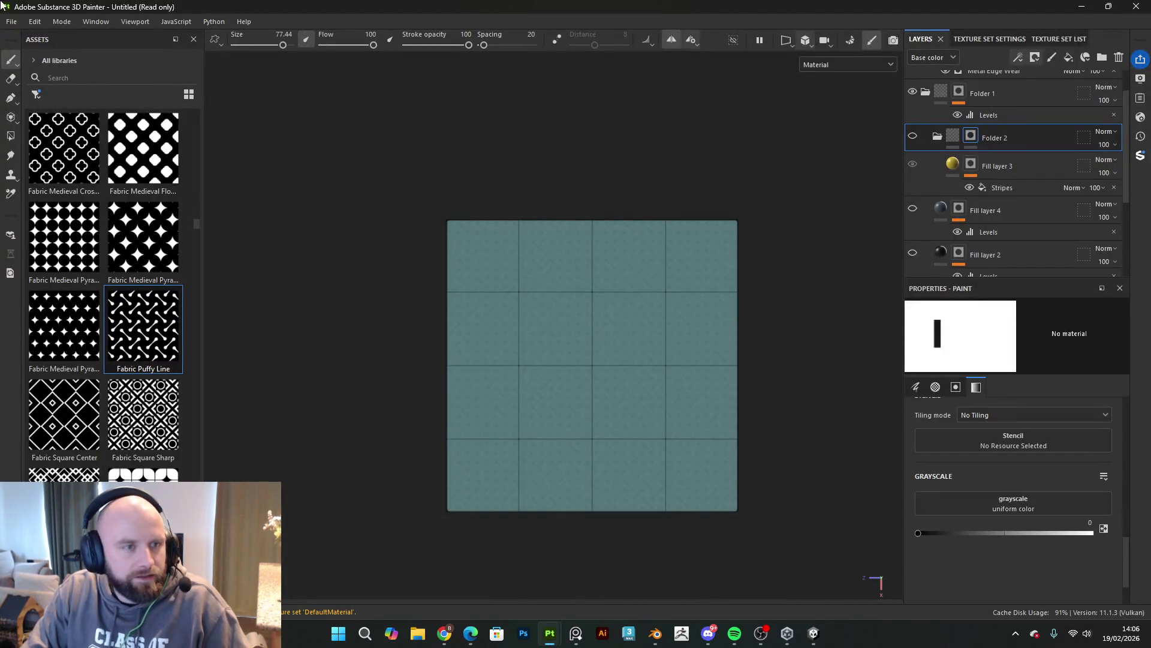
pyautogui.hotkey('ctrl', 'z')
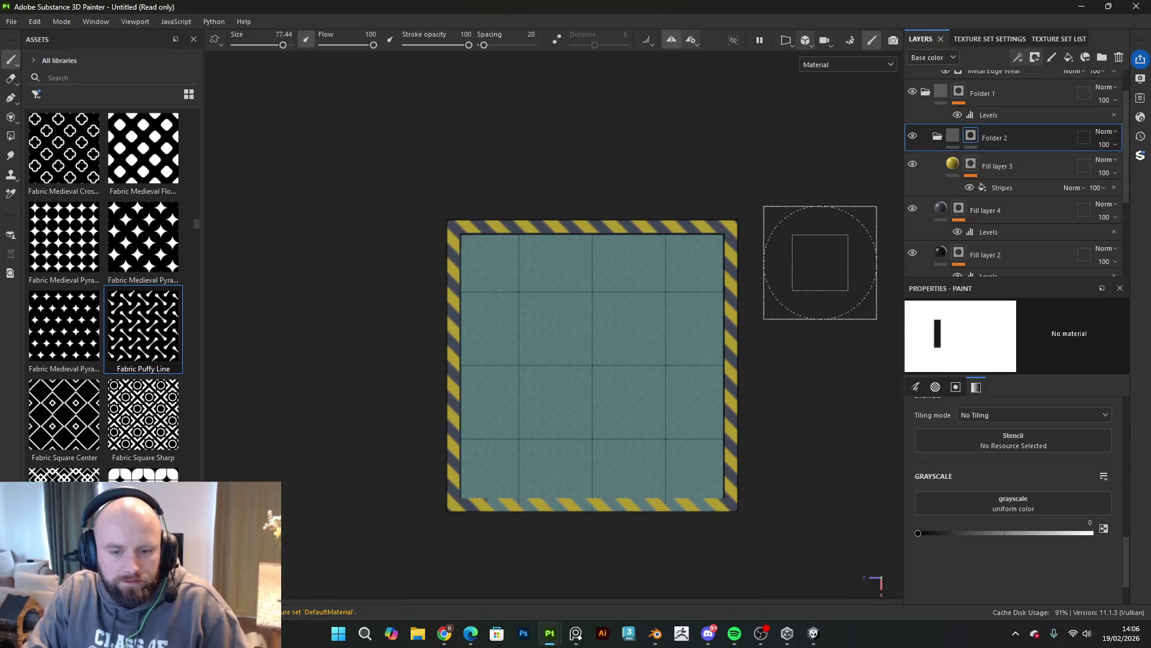
pyautogui.moveTo(792, 398)
pyautogui.keyDown('alt'); pyautogui.mouseDown()
pyautogui.moveTo(802, 316)
pyautogui.moveTo(746, 201)
pyautogui.mouseUp(); pyautogui.keyUp('alt')
# Step: Open Save As, cancel it, and close Substance 3D Painter
pyautogui.click(11, 21)
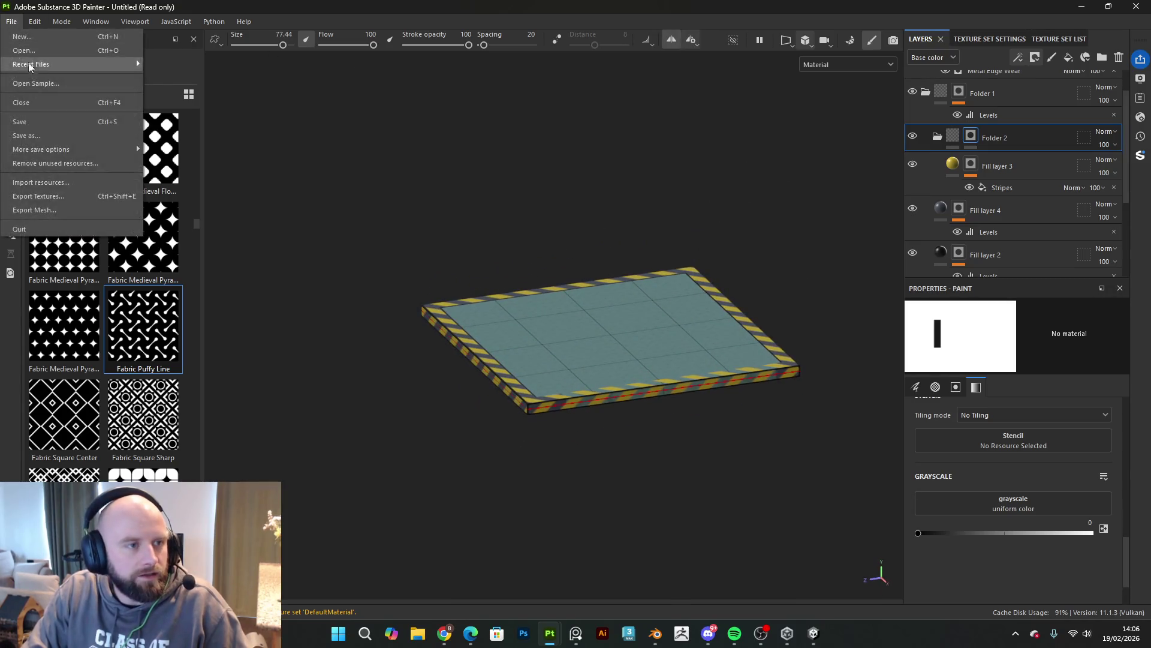
pyautogui.click(36, 135)
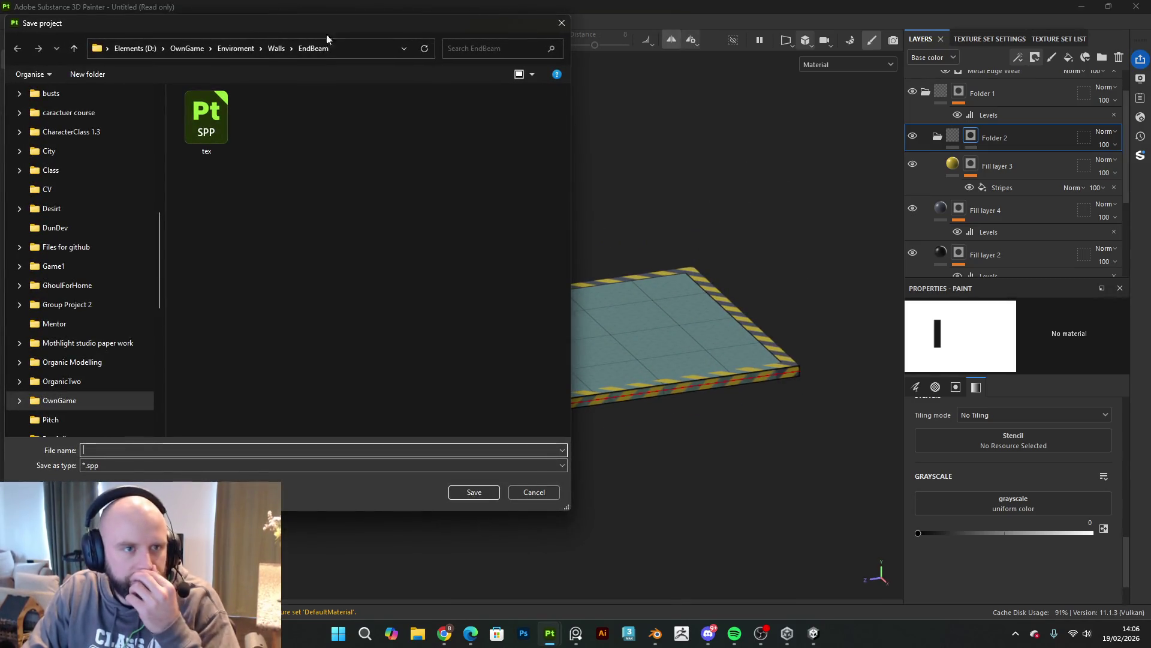
pyautogui.press('Escape')
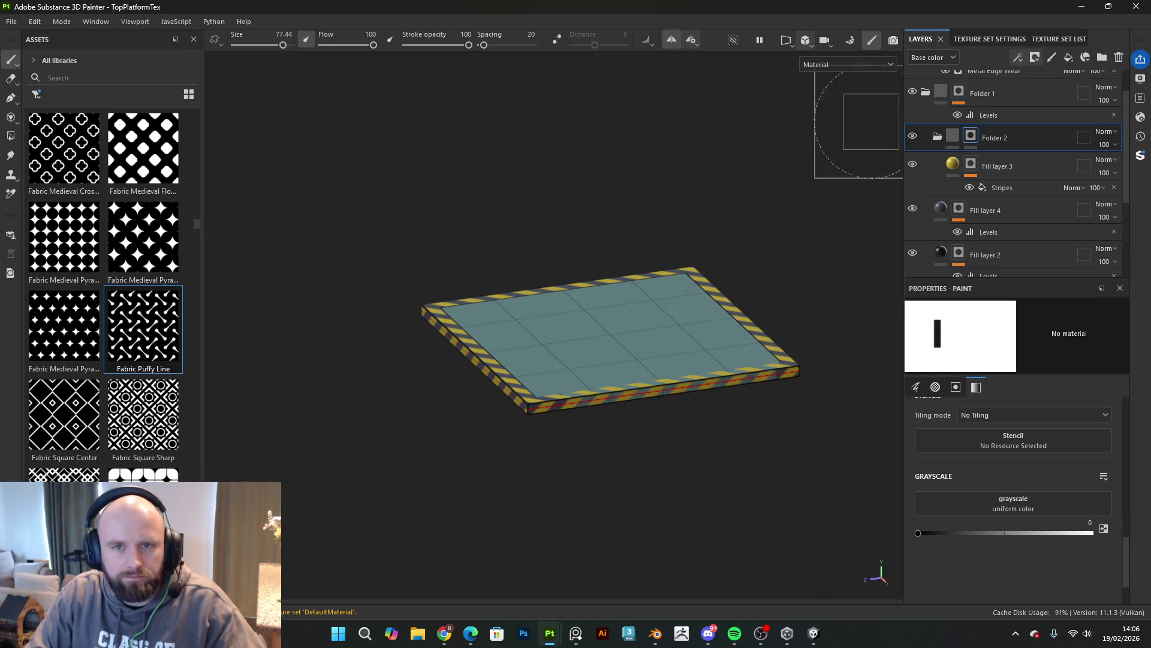
pyautogui.click(1135, 12)
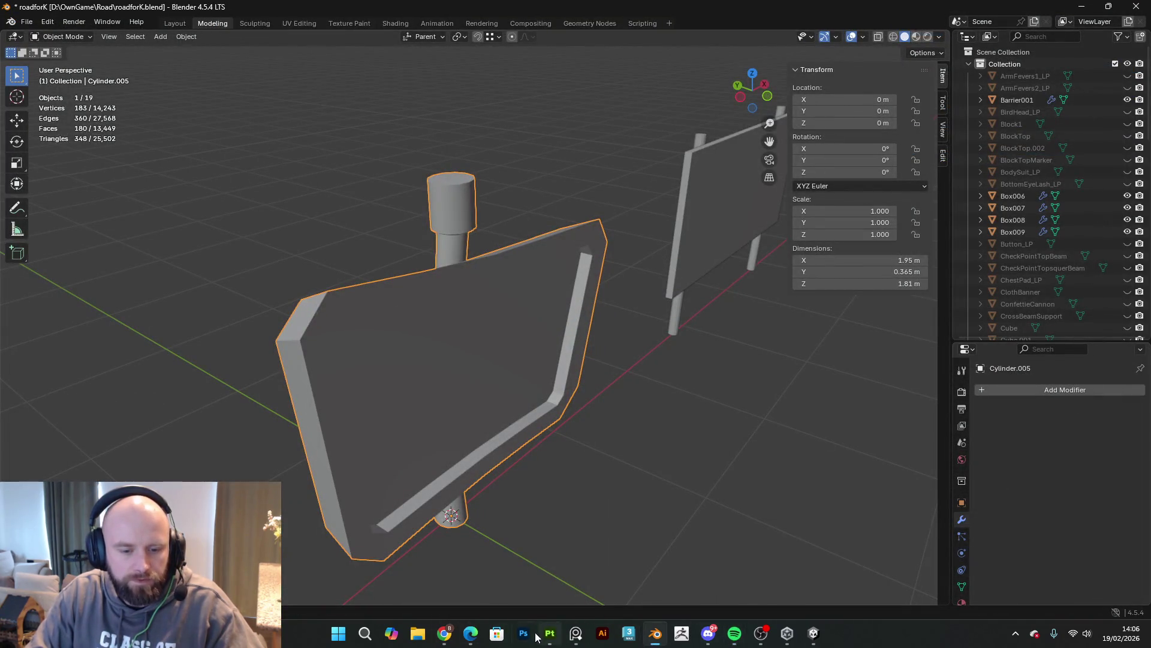
# Step: Move the Painter window aside to reveal Blender, then relaunch Substance 3D Painter
pyautogui.click(550, 633)
pyautogui.moveTo(72, 10)
pyautogui.mouseDown()
pyautogui.moveTo(773, 188)
pyautogui.moveTo(1150, 138)
pyautogui.mouseUp()
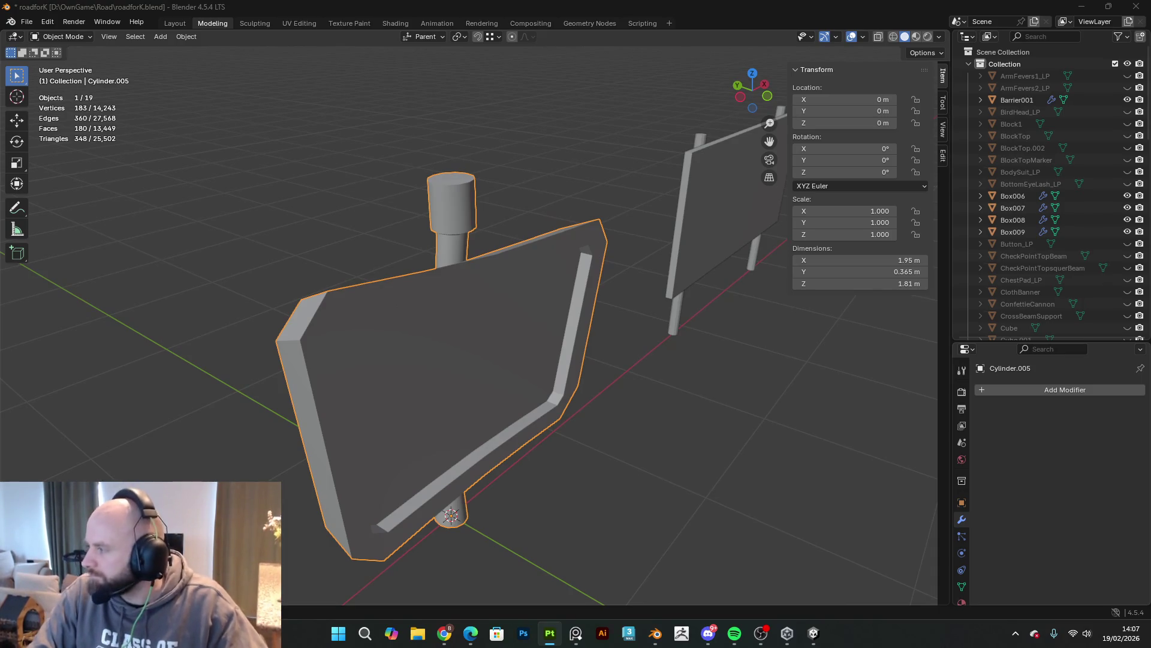
pyautogui.click(655, 632)
pyautogui.click(557, 643)
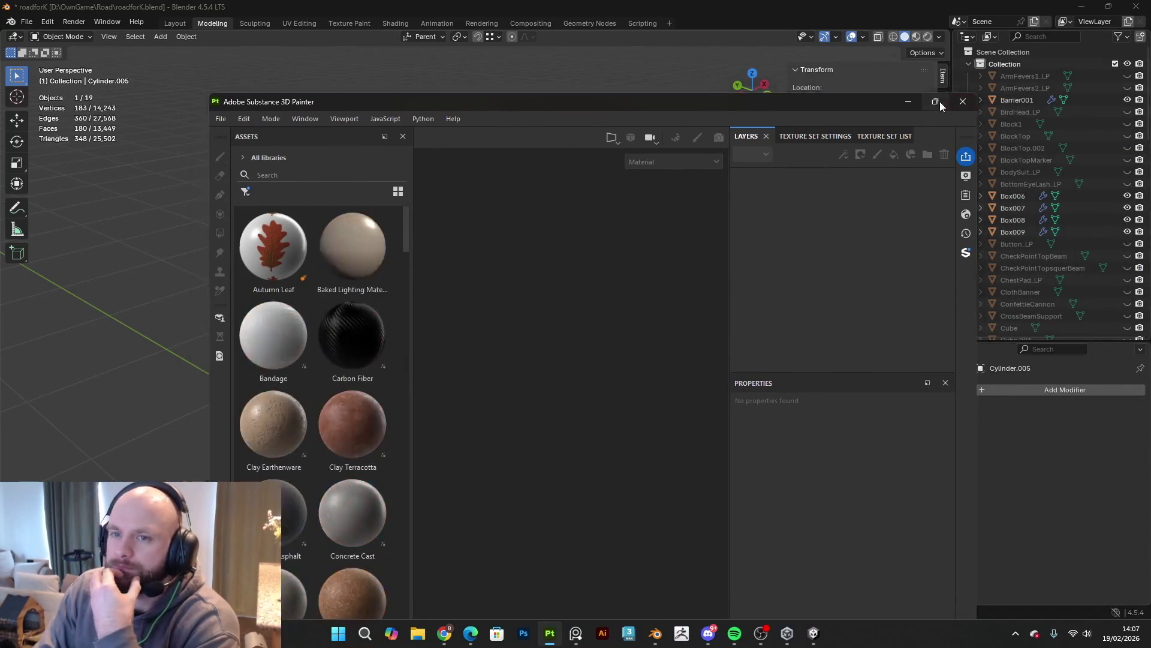
# Step: Maximize Painter, create a new project from ArrowSign.fbx, and orbit around the untextured sign
pyautogui.click(939, 103)
pyautogui.click(11, 21)
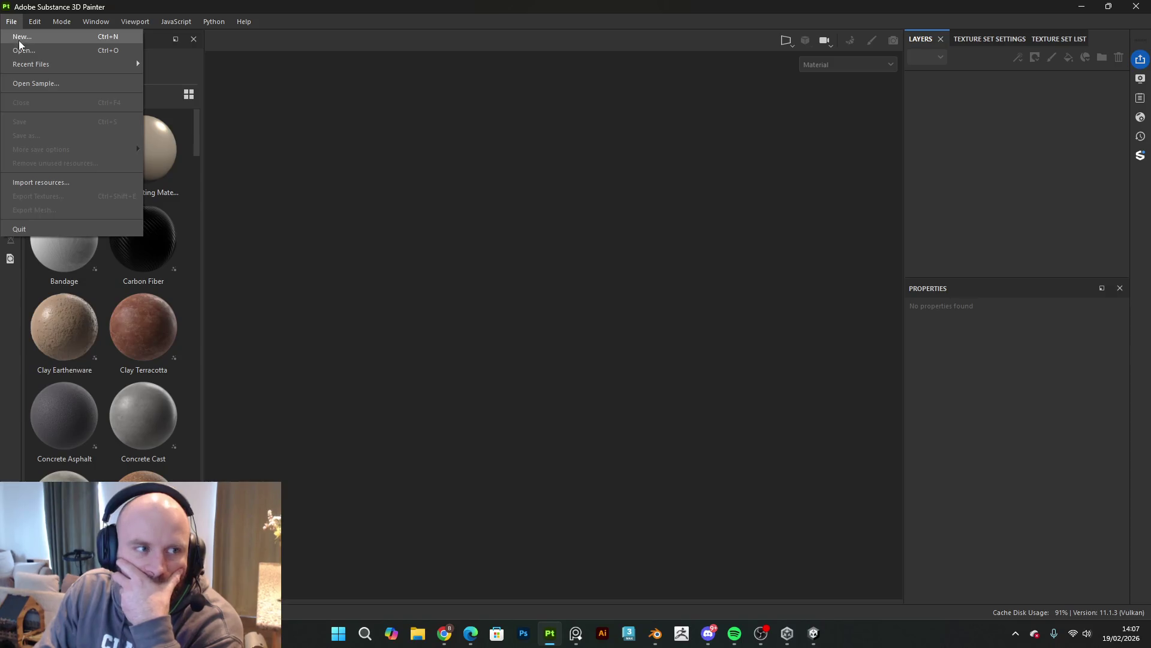
pyautogui.click(22, 37)
pyautogui.click(682, 176)
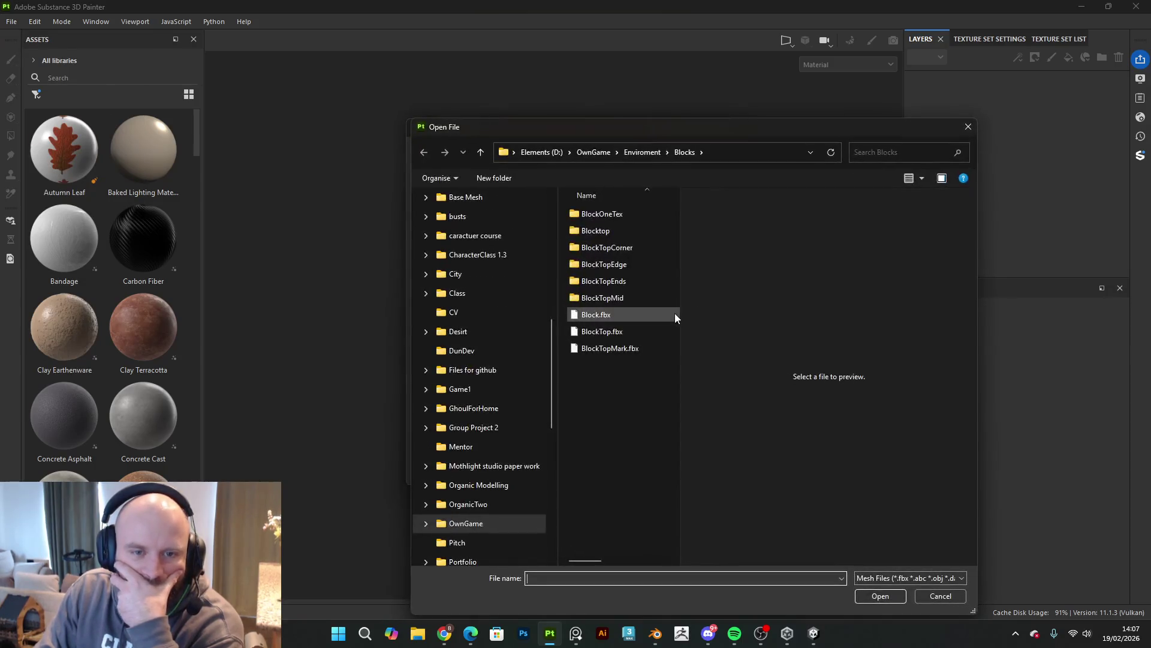
pyautogui.press('Escape')
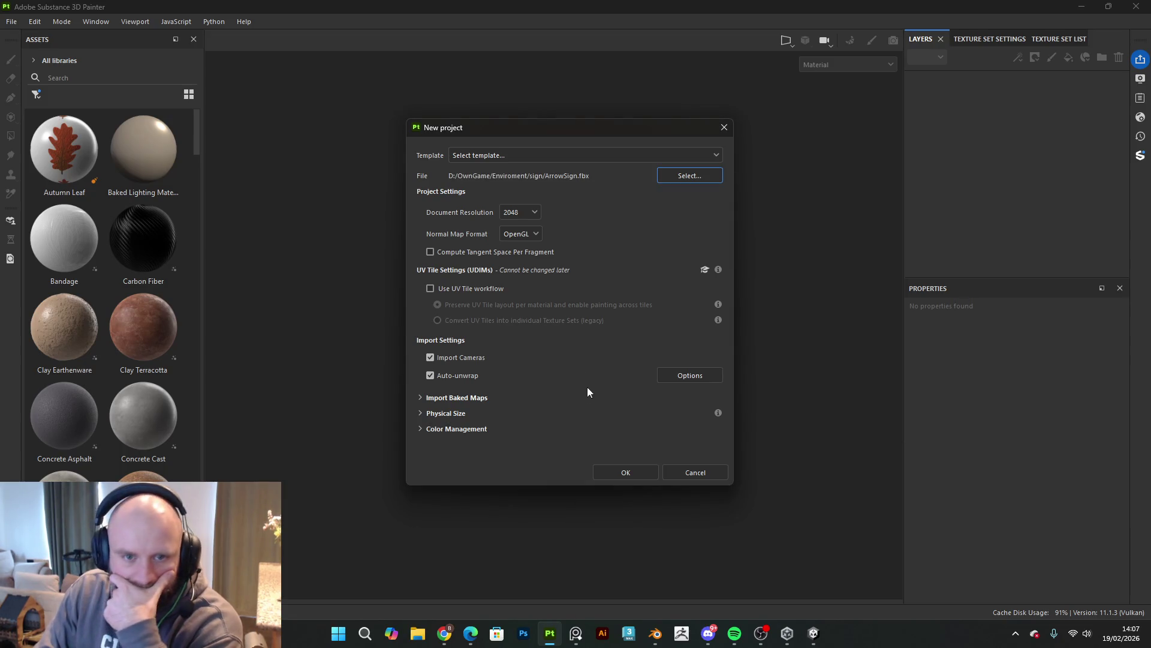
pyautogui.click(627, 477)
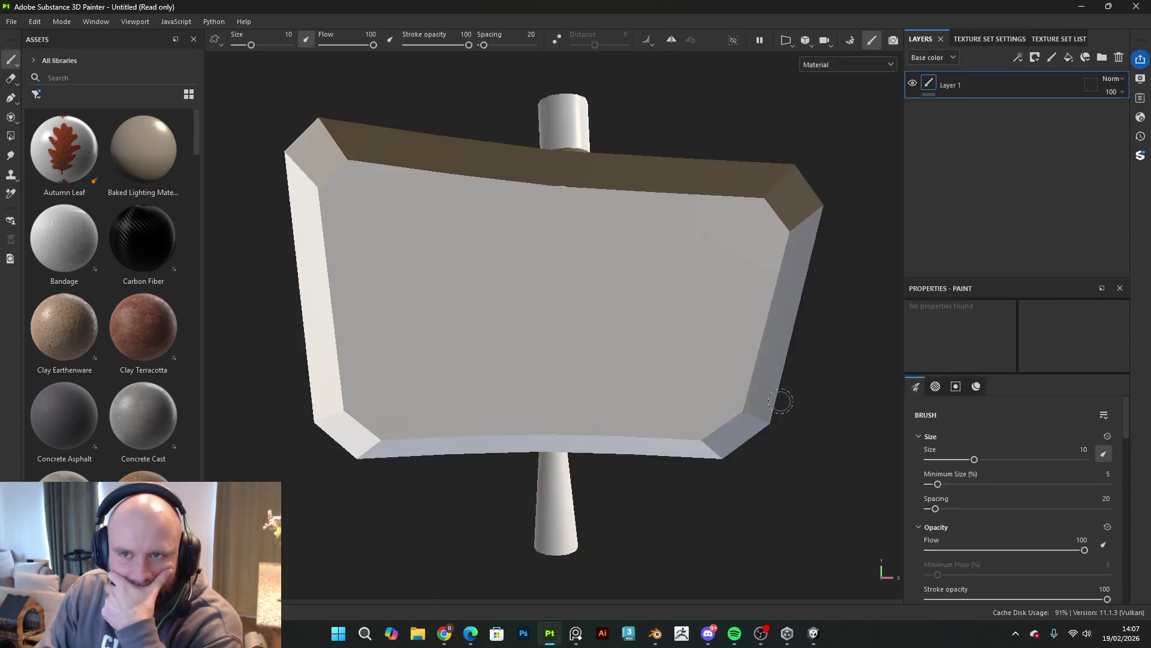
pyautogui.moveTo(629, 367)
pyautogui.keyDown('alt'); pyautogui.mouseDown()
pyautogui.moveTo(701, 329)
pyautogui.moveTo(787, 355)
pyautogui.mouseUp(); pyautogui.keyUp('alt')
pyautogui.moveTo(788, 413)
pyautogui.keyDown('alt'); pyautogui.mouseDown()
pyautogui.moveTo(689, 455)
pyautogui.moveTo(525, 369)
pyautogui.moveTo(633, 295)
pyautogui.moveTo(754, 382)
pyautogui.moveTo(992, 354)
pyautogui.moveTo(836, 342)
pyautogui.moveTo(716, 297)
pyautogui.mouseUp(); pyautogui.keyUp('alt')
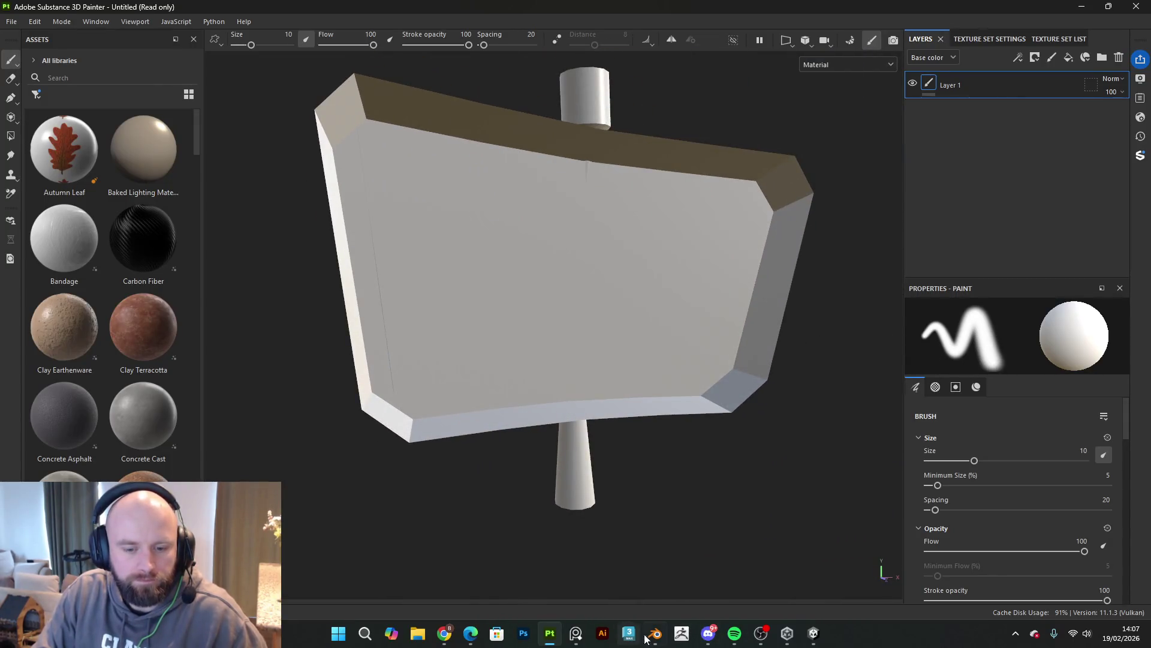
pyautogui.click(654, 634)
# Step: In Edit Mode, select the sign-panel faces and grow the selection twice to include the rim
pyautogui.press('Tab')
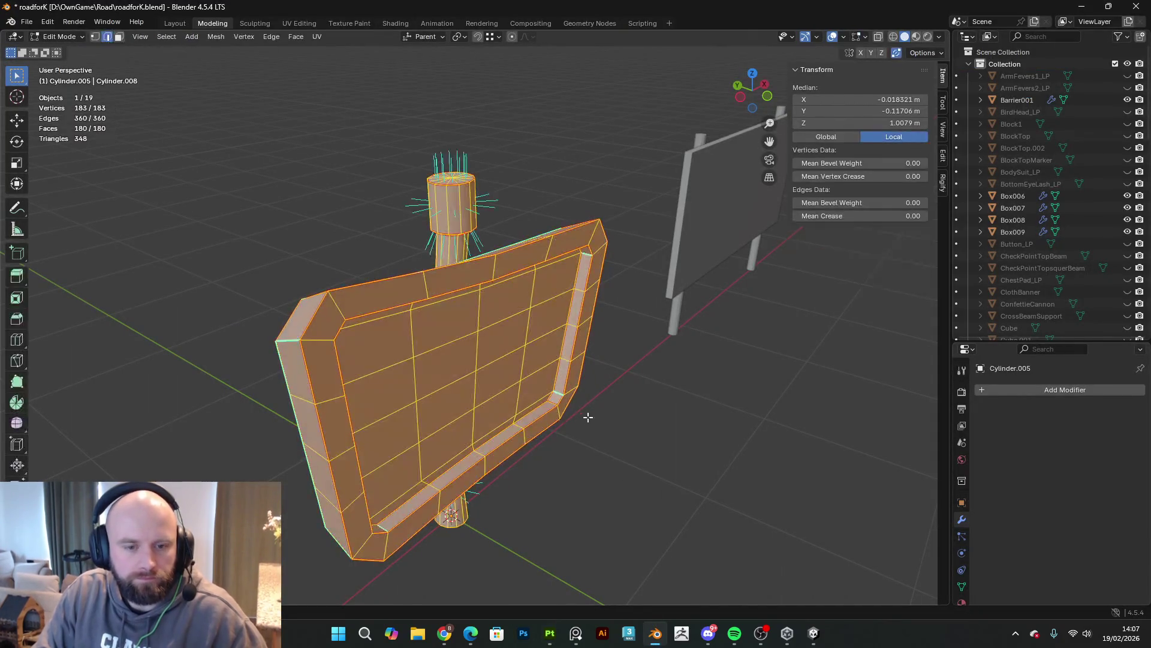
pyautogui.keyDown('alt'); pyautogui.moveTo(588, 418); pyautogui.dragTo(583, 359); pyautogui.keyUp('alt')
pyautogui.click(582, 358)
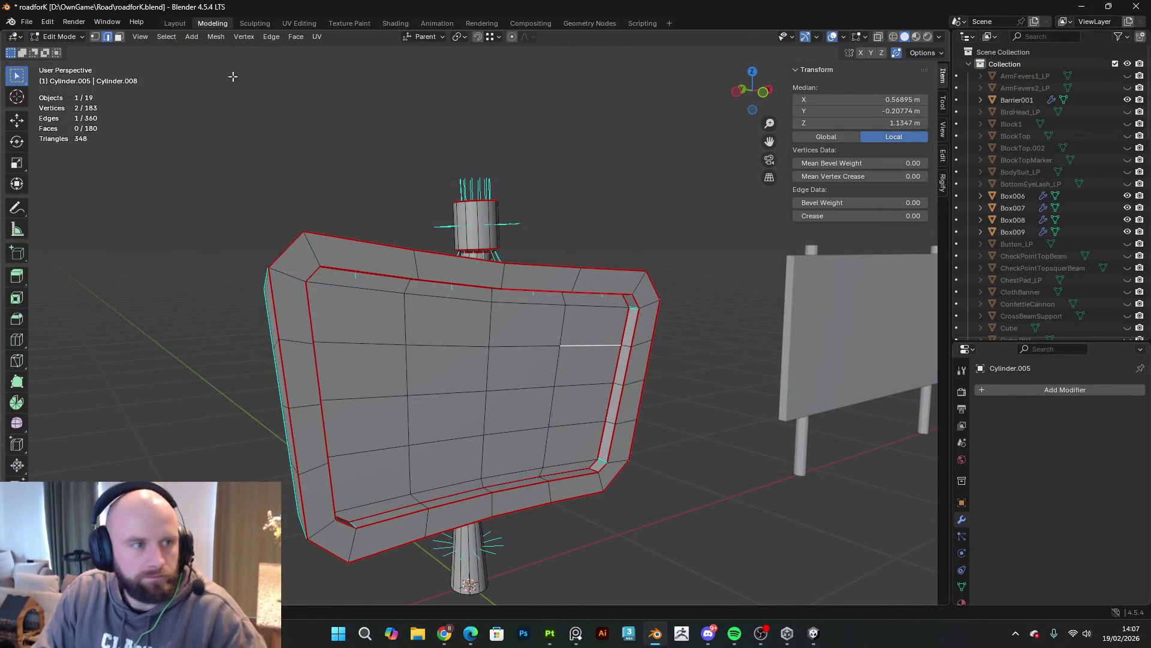
pyautogui.click(119, 37)
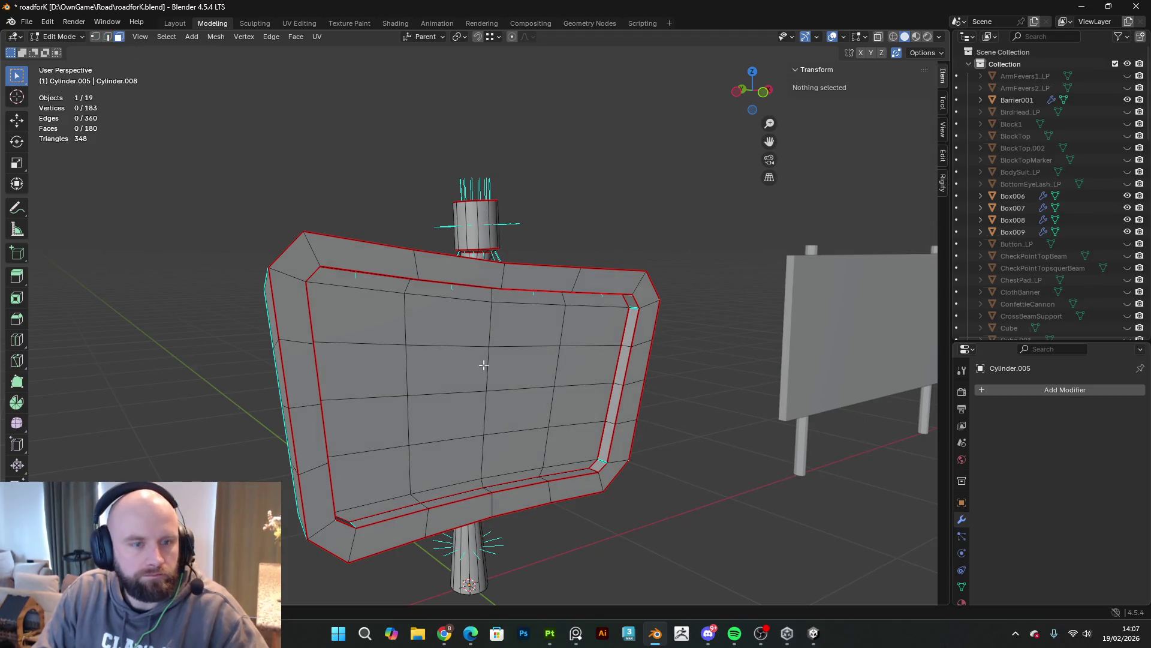
pyautogui.press('l')
pyautogui.press('ctrl+KP_Add')
pyautogui.press('ctrl+KP_Add')
pyautogui.moveTo(607, 370); pyautogui.dragTo(368, 358, button='middle')
pyautogui.press('ctrl+KP_Add')
pyautogui.press('ctrl+KP_Add')
pyautogui.moveTo(712, 360)
pyautogui.mouseDown(button='middle')
pyautogui.moveTo(566, 394)
pyautogui.moveTo(672, 476)
pyautogui.moveTo(802, 406)
pyautogui.mouseUp(button='middle')
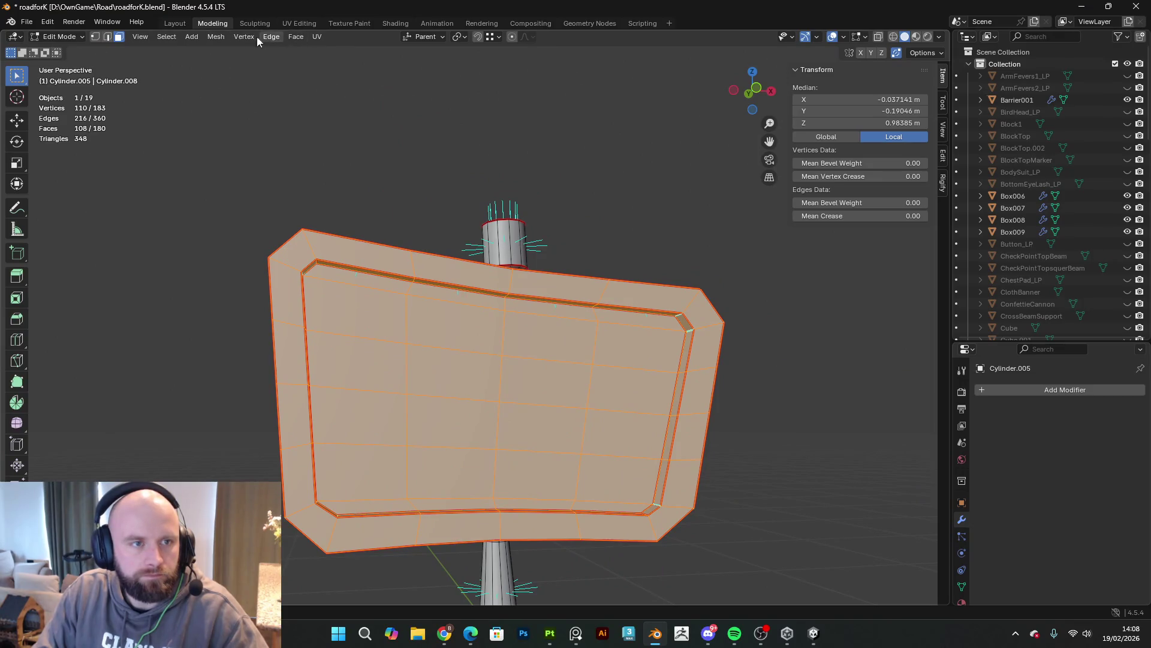
# Step: Flip the normals of the selected panel faces and return to Object Mode
pyautogui.click(212, 37)
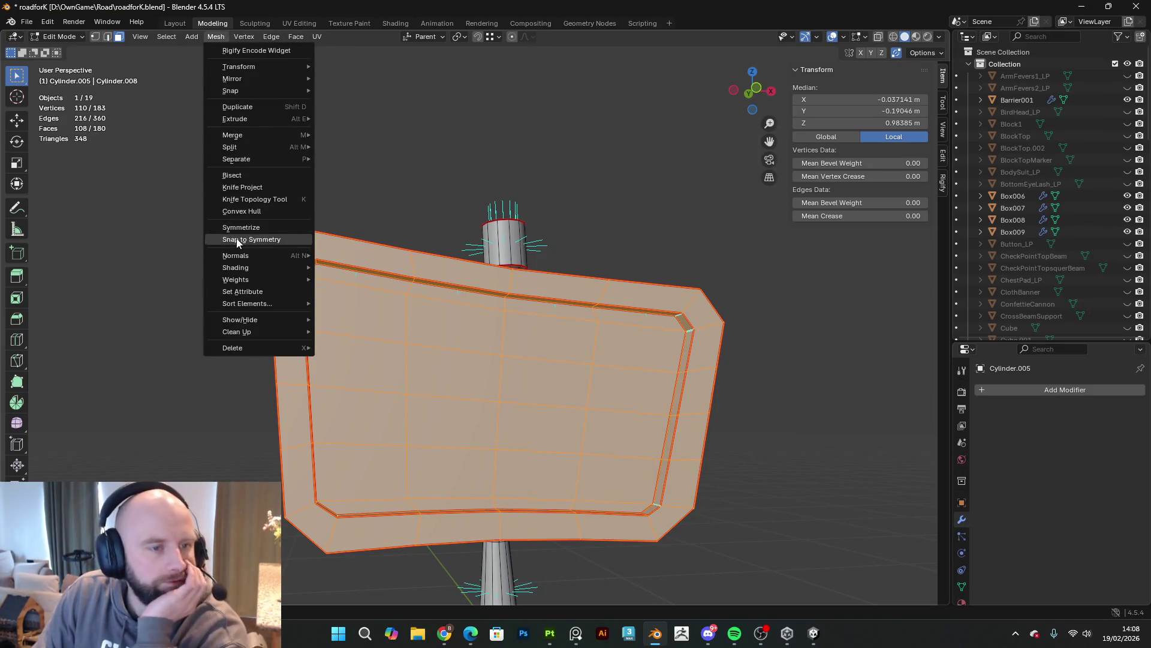
pyautogui.moveTo(240, 264)
pyautogui.click(354, 246)
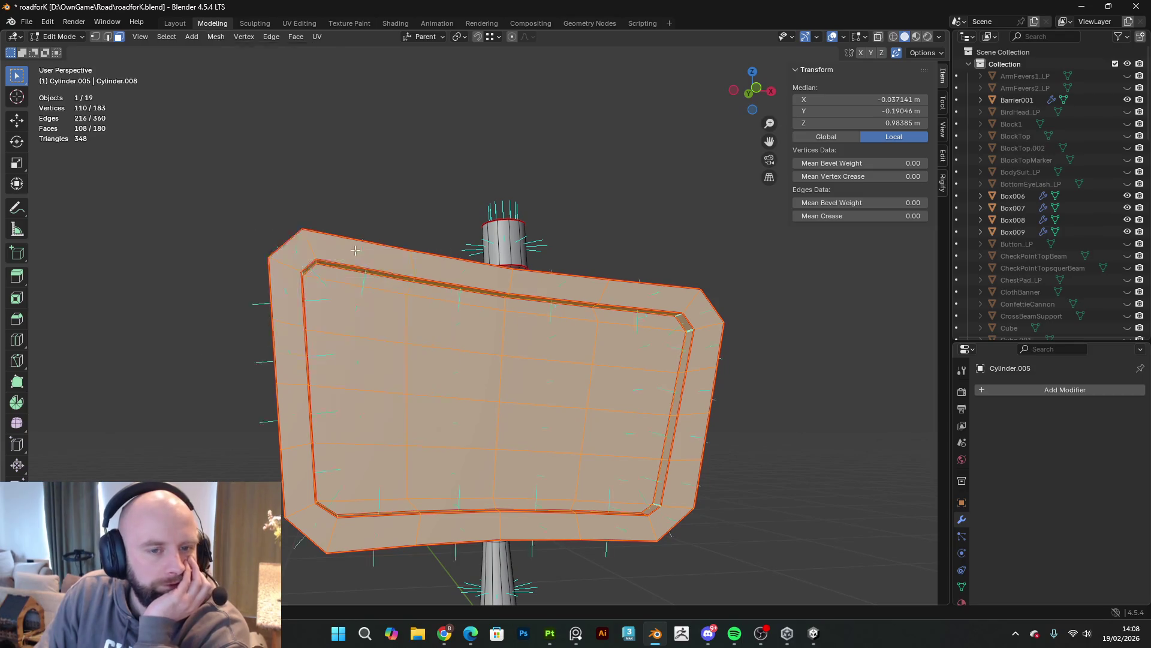
pyautogui.press('Tab')
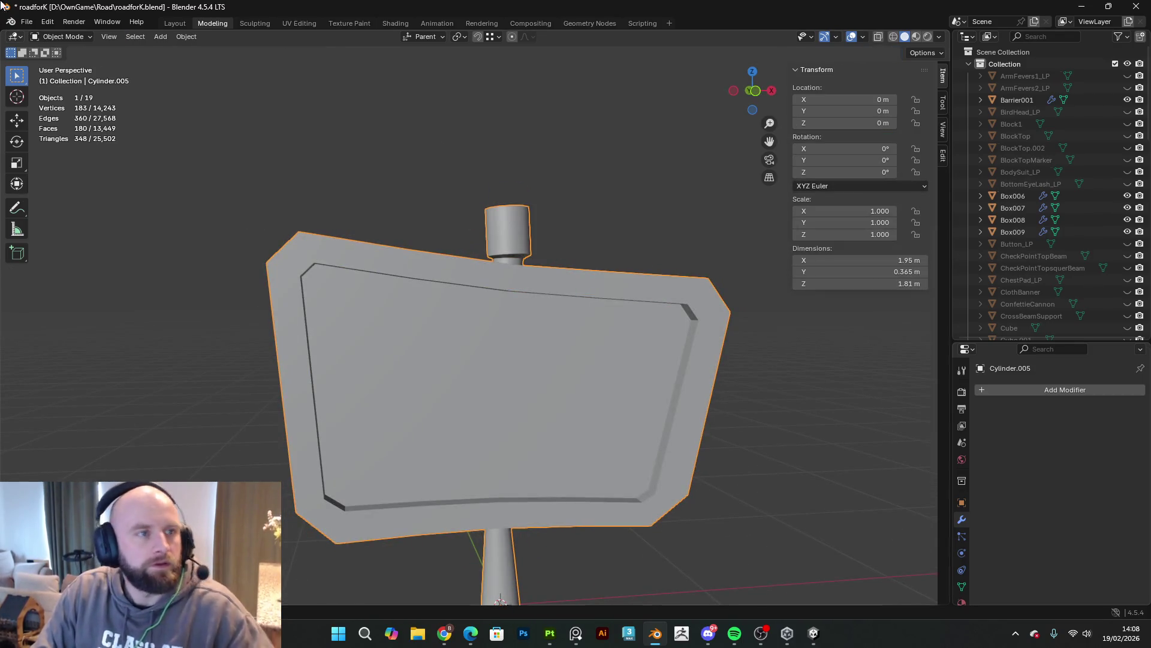
# Step: Export the sign as FBX, overwriting ArrowSign.fbx in the sign folder
pyautogui.click(24, 21)
pyautogui.moveTo(67, 203)
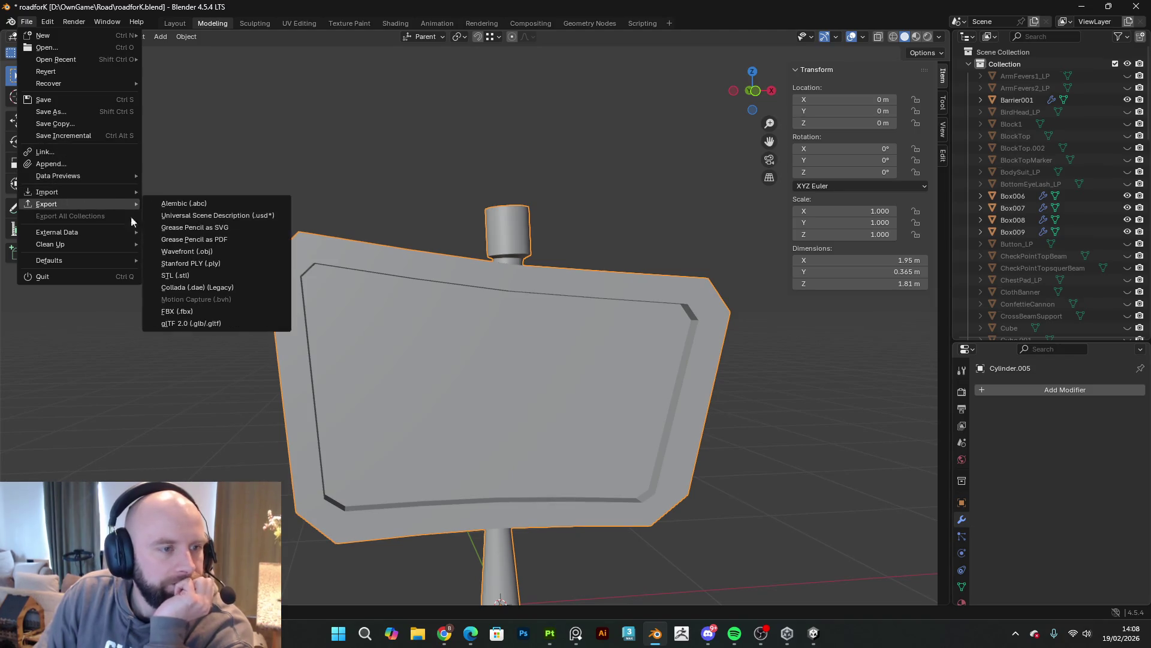
pyautogui.click(179, 310)
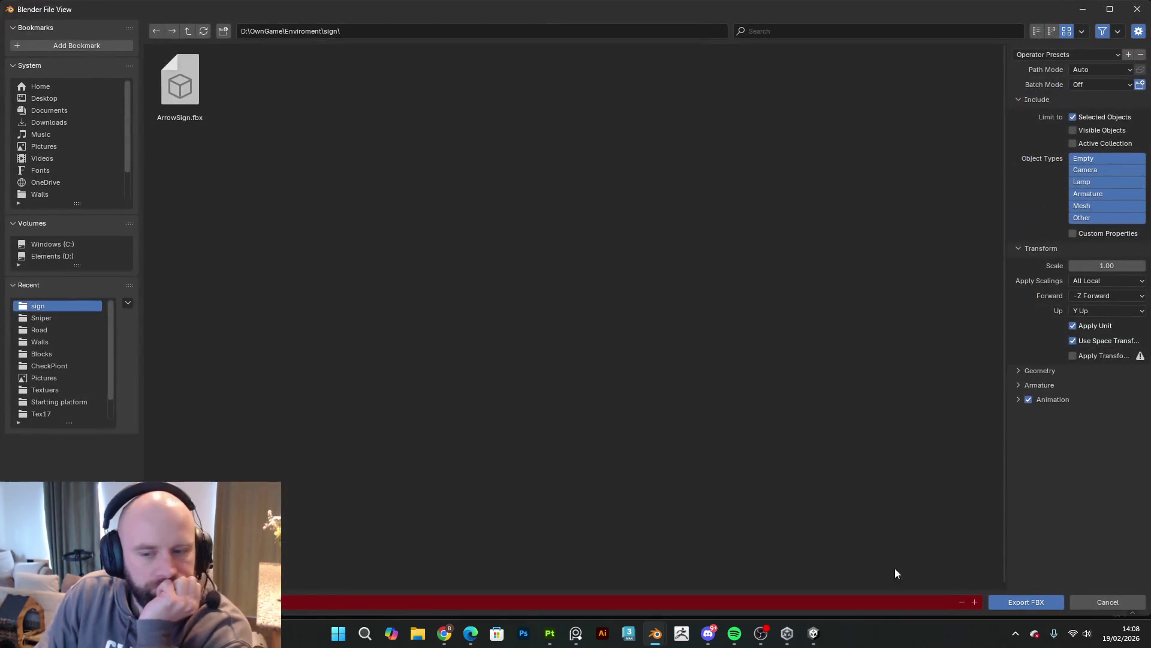
pyautogui.click(1023, 604)
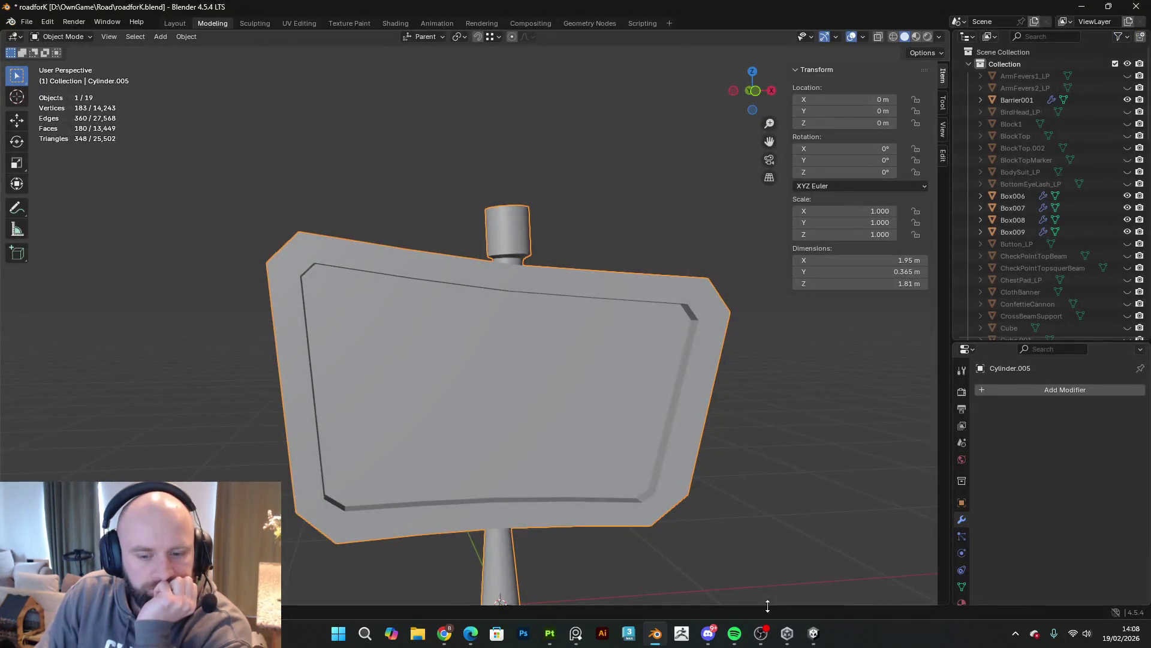
pyautogui.click(550, 633)
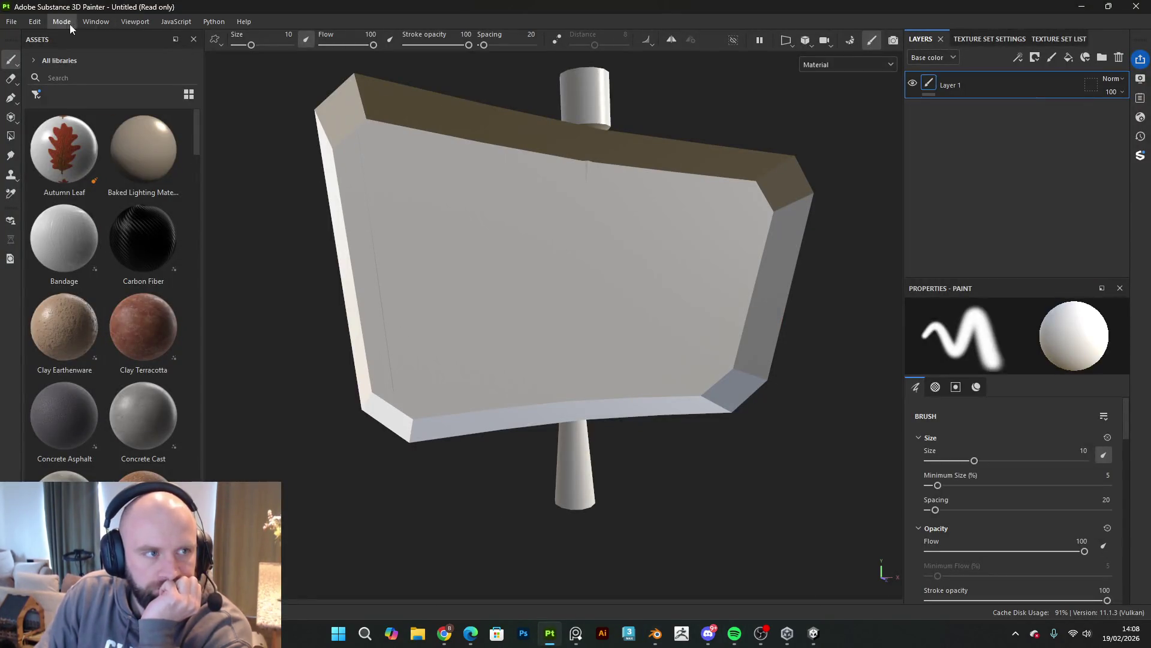
# Step: Reload the project mesh with the re-exported ArrowSign.fbx through Project Configuration and inspect it
pyautogui.click(11, 22)
pyautogui.click(35, 22)
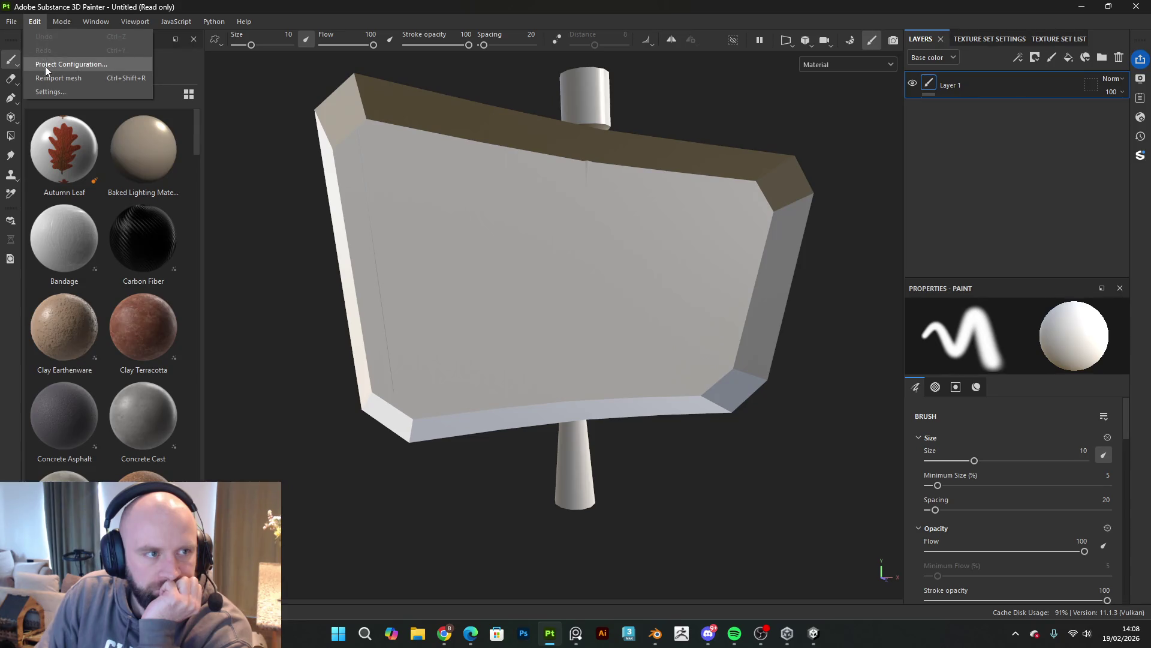
pyautogui.click(45, 66)
pyautogui.click(673, 209)
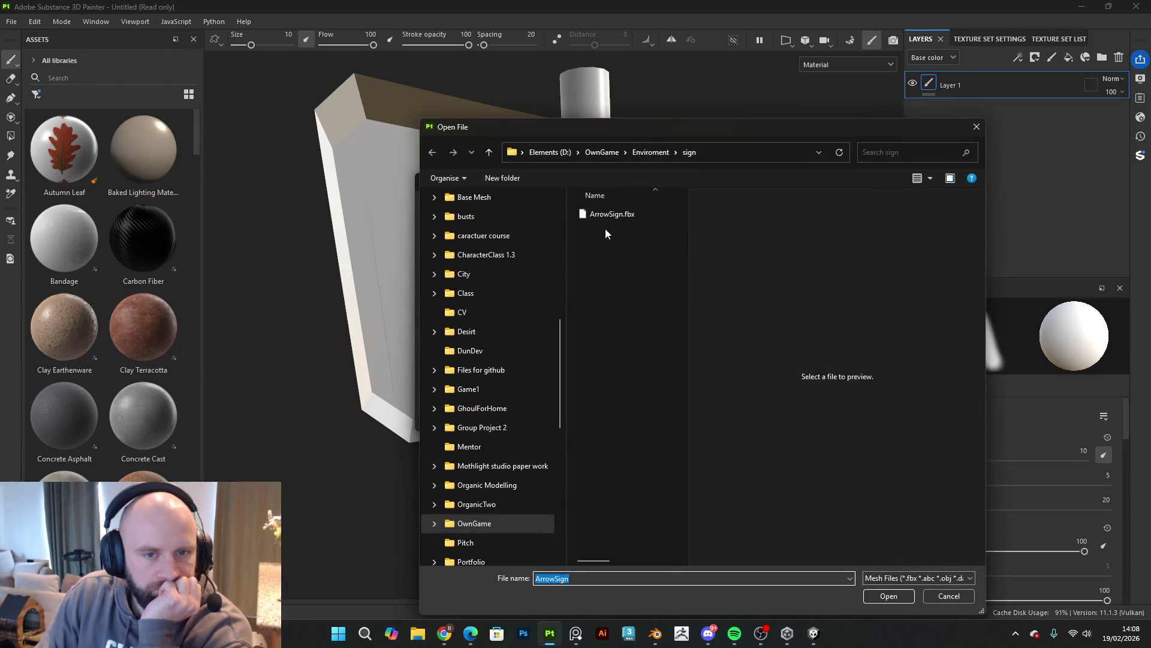
pyautogui.click(886, 595)
pyautogui.click(614, 417)
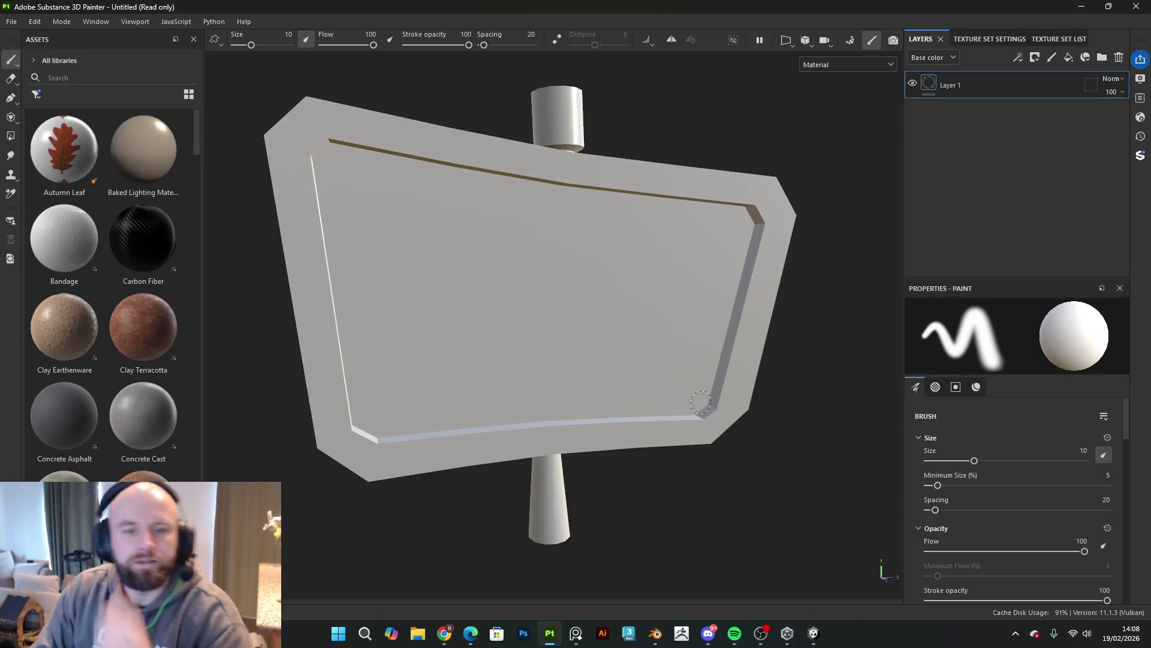
pyautogui.scroll(-5, 761, 457)
pyautogui.moveTo(761, 458)
pyautogui.keyDown('alt'); pyautogui.mouseDown()
pyautogui.moveTo(743, 527)
pyautogui.moveTo(867, 290)
pyautogui.mouseUp(); pyautogui.keyUp('alt')
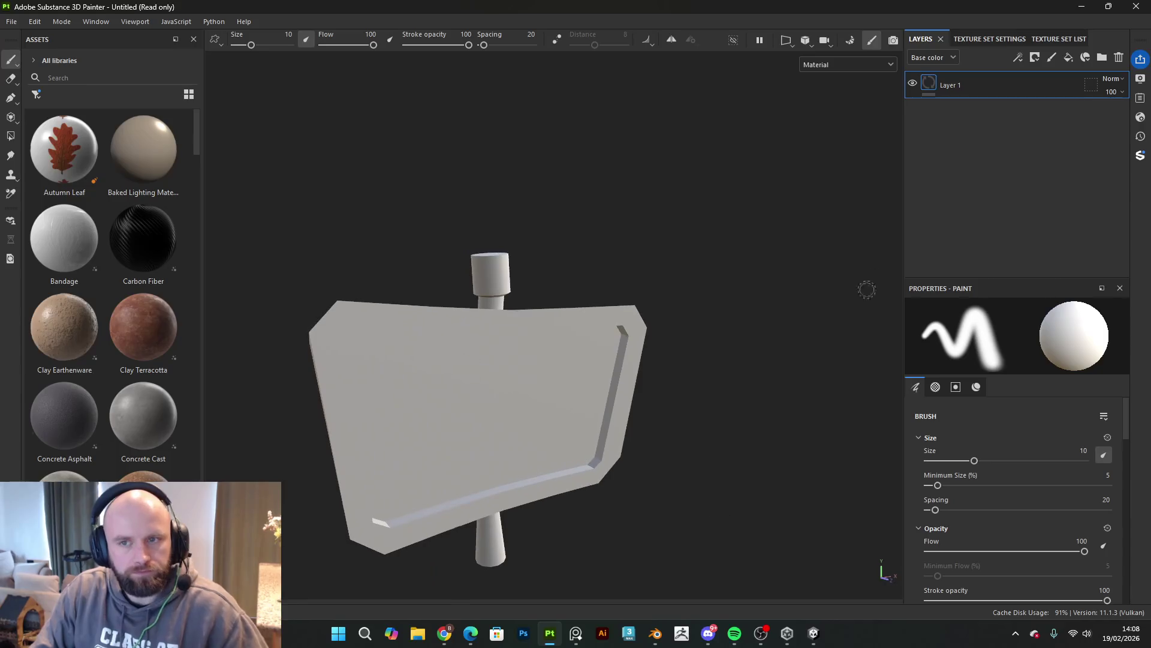
# Step: Delete the empty Layer 1 and show the Texture Set Settings
pyautogui.click(1039, 85)
pyautogui.press('Delete')
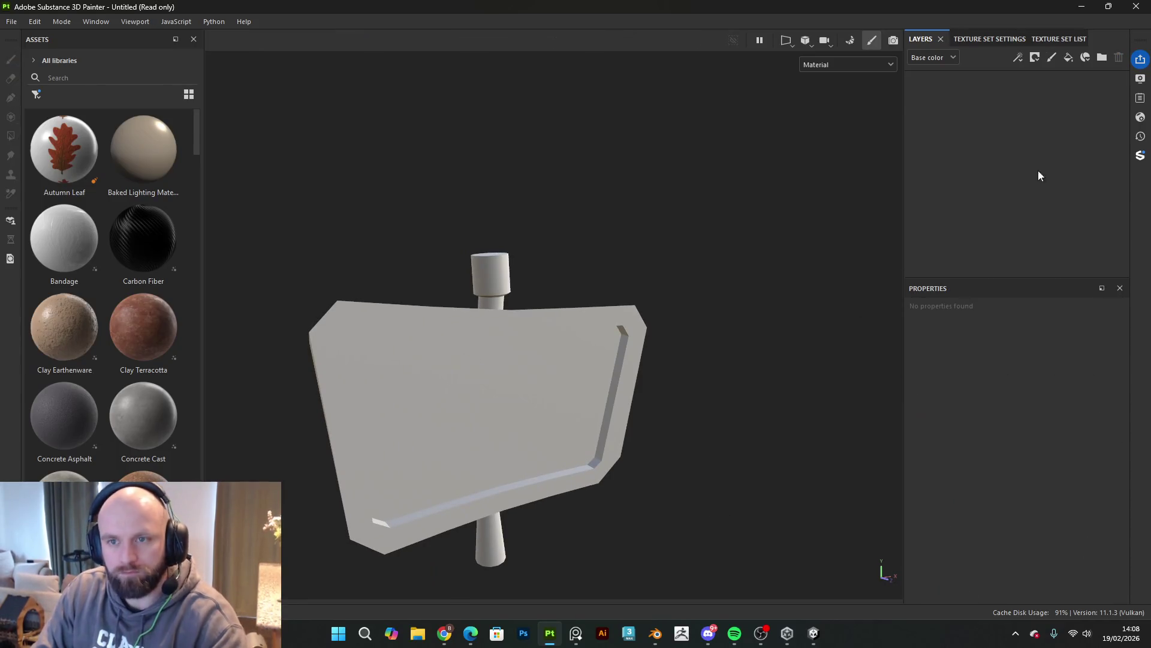
pyautogui.click(998, 39)
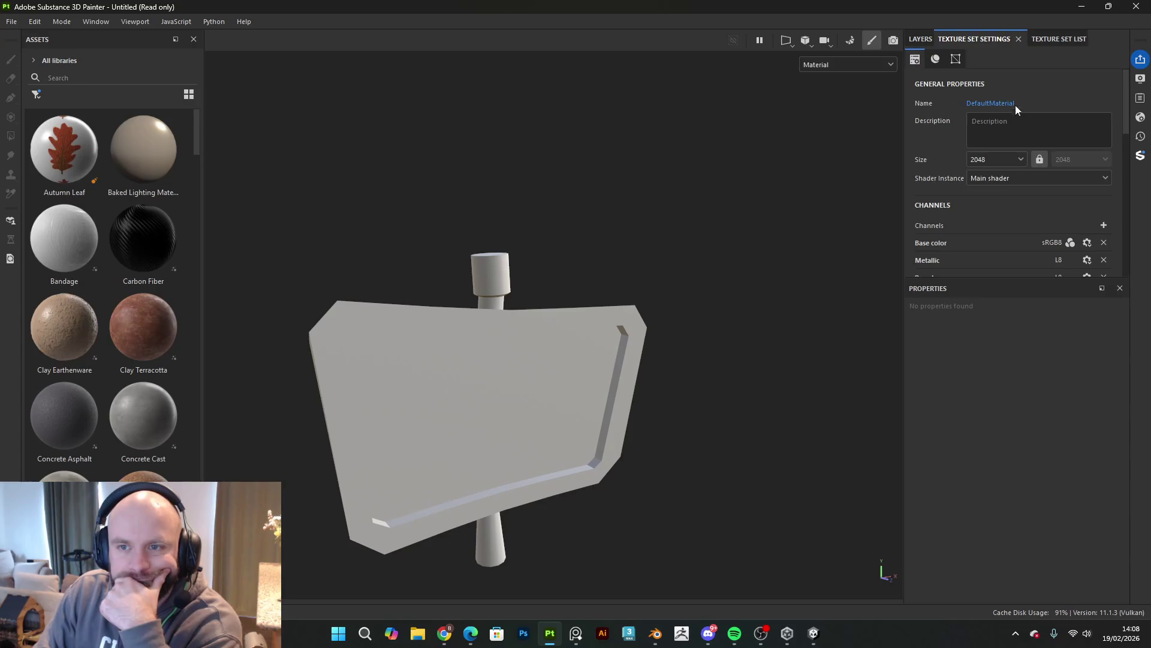
# Step: Bake mesh maps using the low-poly mesh as high poly with Subsampling 8x8 antialiasing
pyautogui.scroll(-5, 1066, 228)
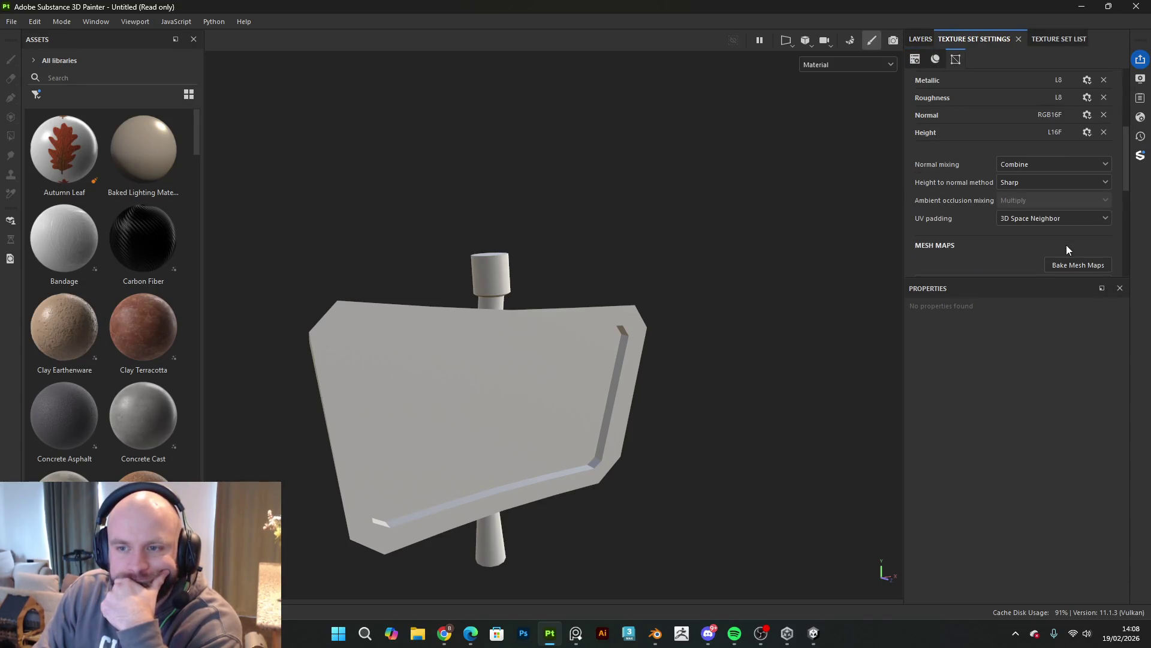
pyautogui.click(1065, 266)
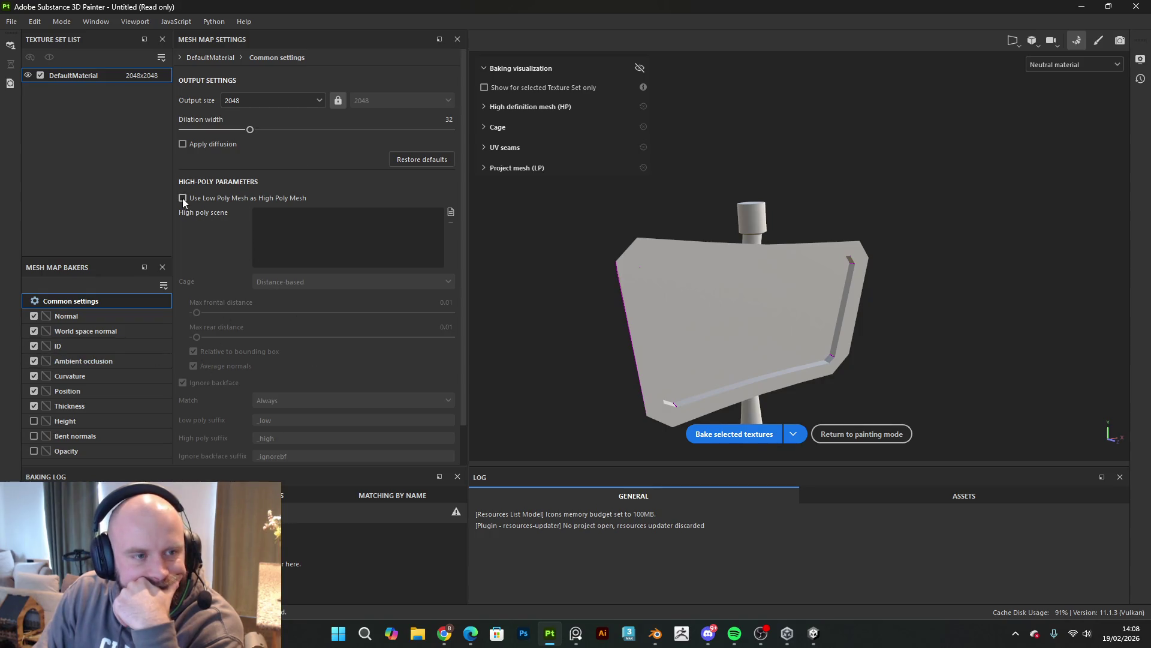
pyautogui.scroll(-2, 256, 239)
pyautogui.click(318, 432)
pyautogui.click(282, 486)
pyautogui.click(720, 435)
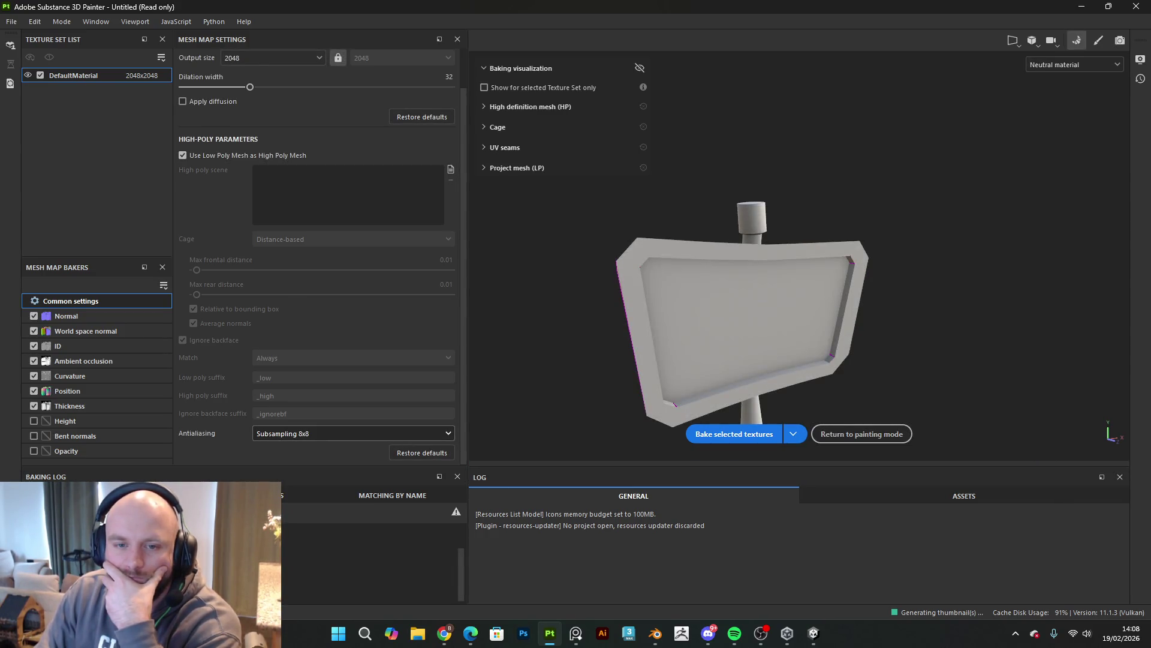
pyautogui.click(862, 433)
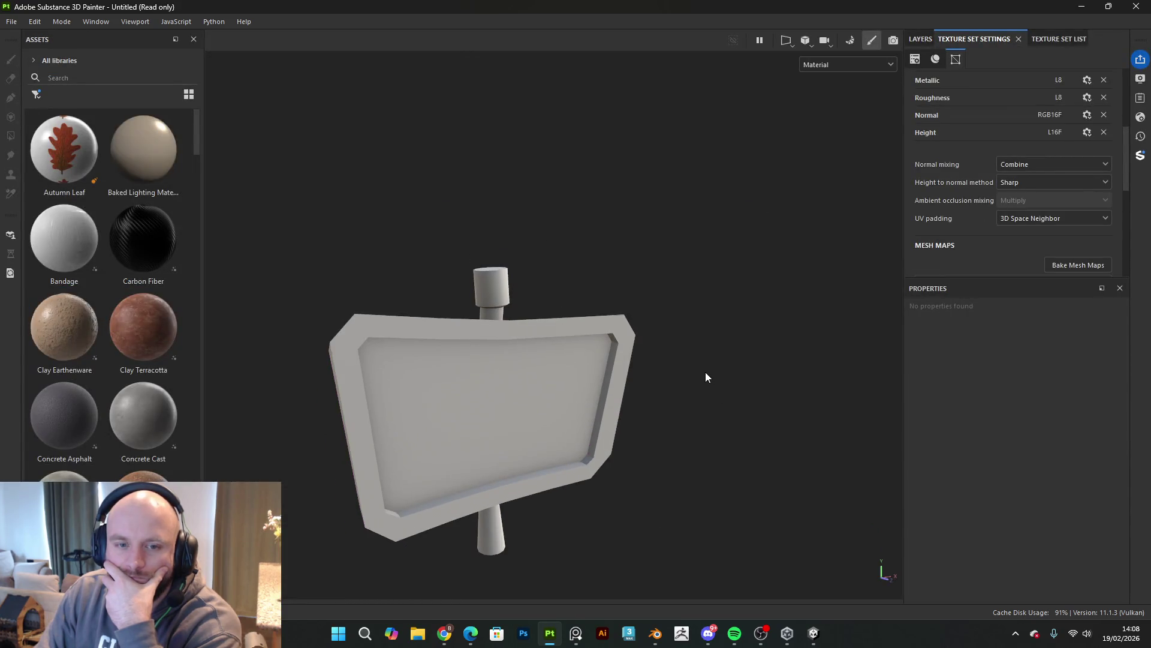
# Step: Add a fill layer to the sign and set its base colour to black
pyautogui.moveTo(710, 385)
pyautogui.keyDown('alt'); pyautogui.mouseDown()
pyautogui.moveTo(727, 330)
pyautogui.moveTo(637, 304)
pyautogui.moveTo(755, 285)
pyautogui.moveTo(865, 178)
pyautogui.mouseUp(); pyautogui.keyUp('alt')
pyautogui.click(922, 39)
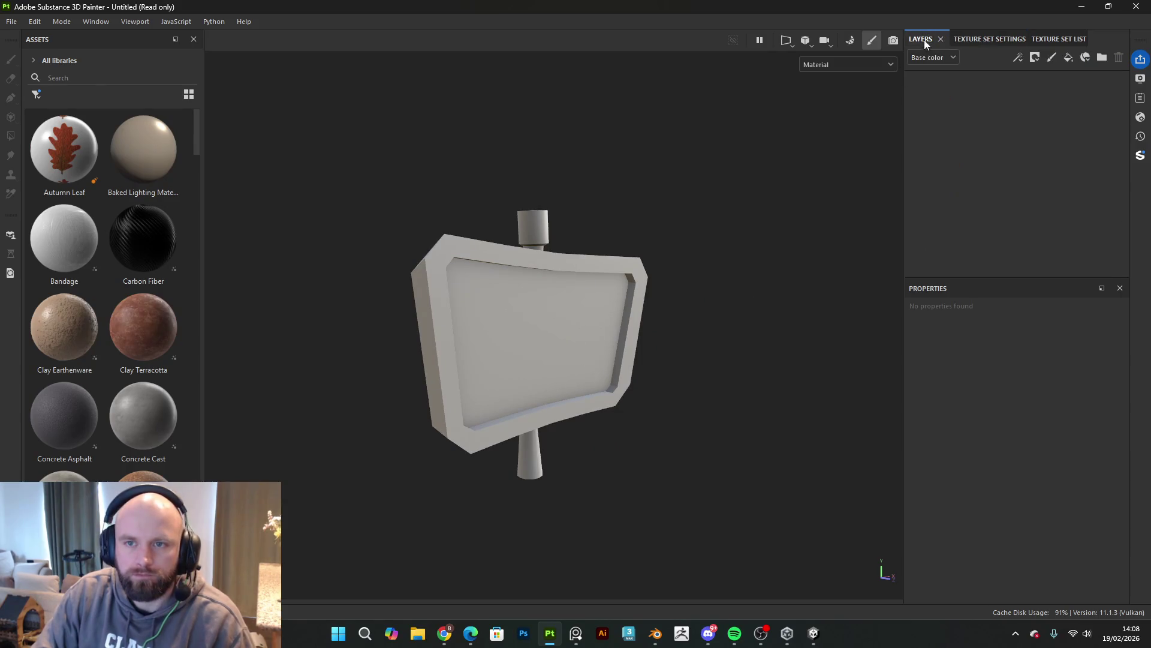
pyautogui.click(1071, 59)
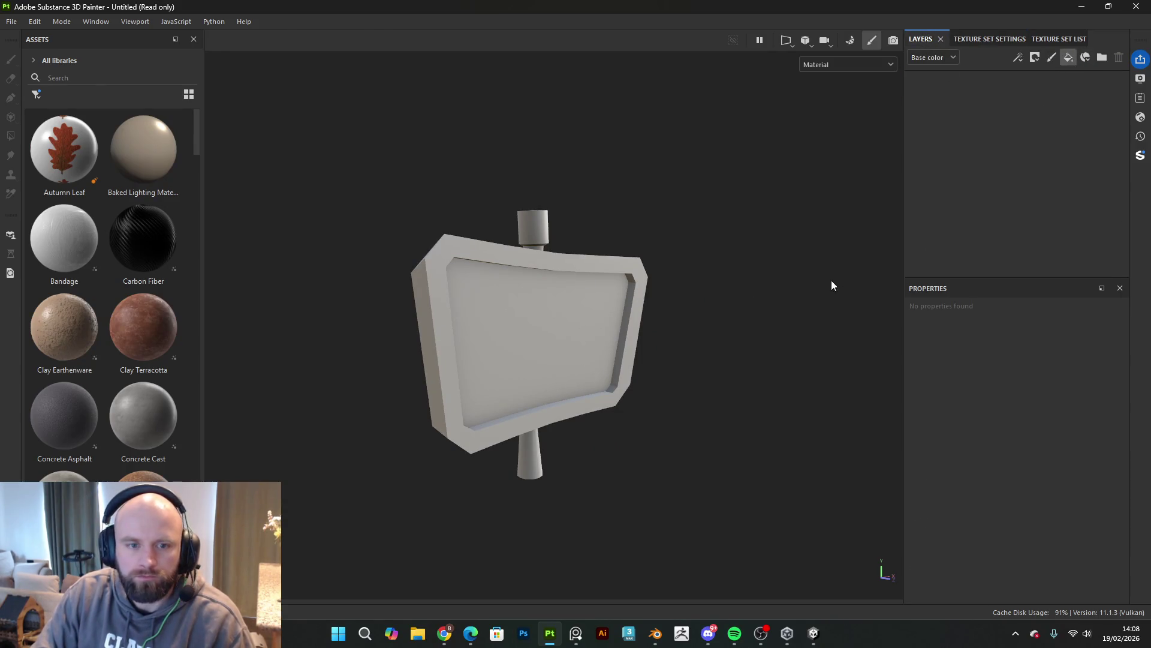
pyautogui.scroll(-5, 1020, 506)
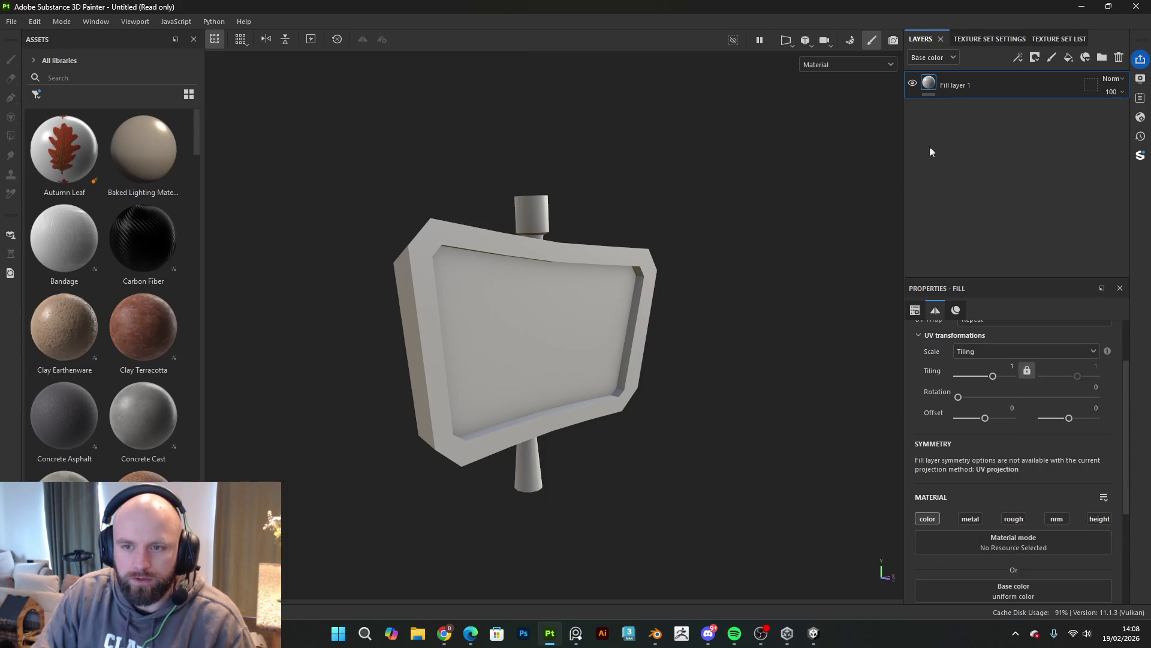
pyautogui.scroll(3, 1003, 486)
pyautogui.scroll(-5, 1003, 486)
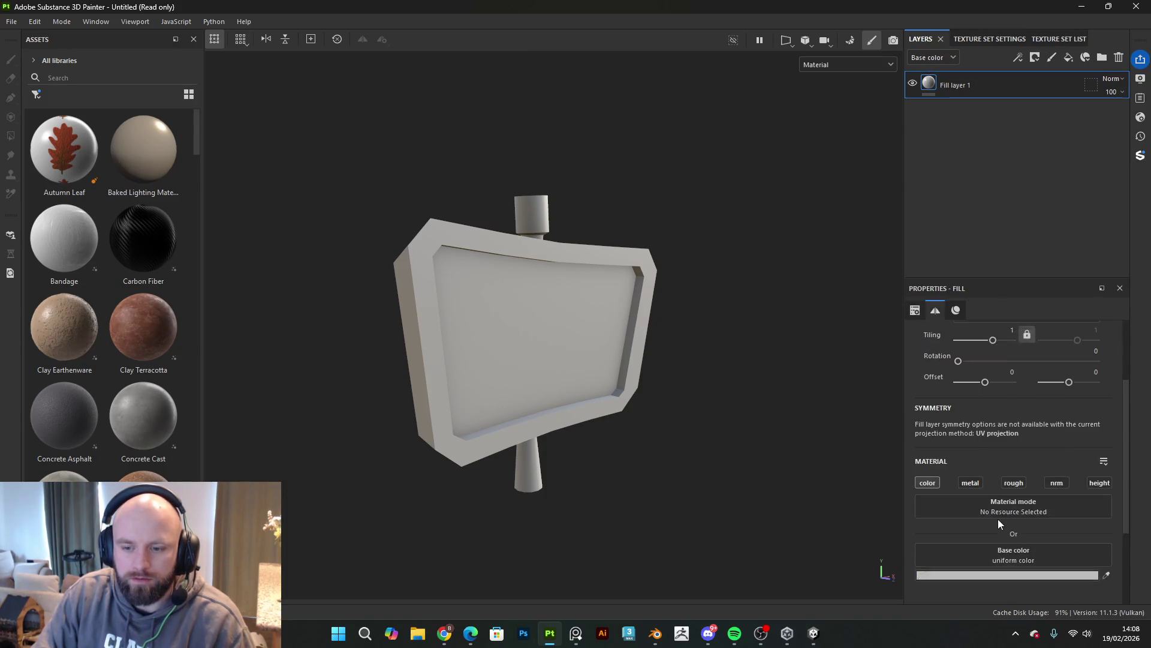
pyautogui.click(992, 468)
pyautogui.moveTo(963, 458); pyautogui.dragTo(674, 605)
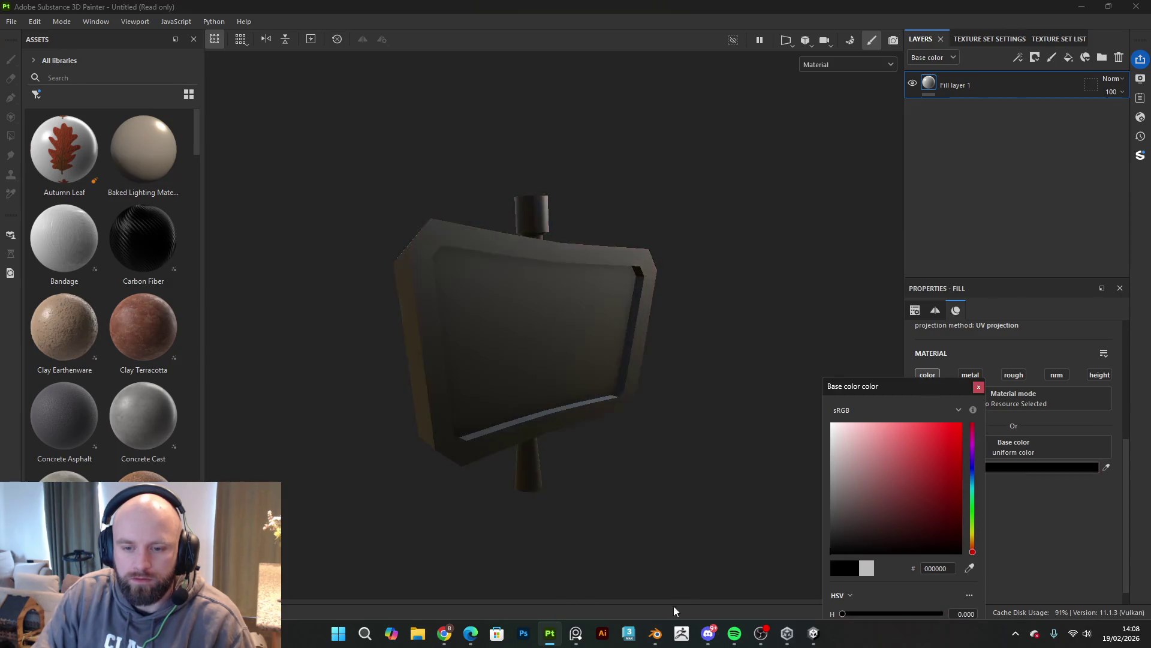
pyautogui.click(976, 387)
# Step: Give the fill layer a black mask with a Dirt generator
pyautogui.click(1037, 57)
pyautogui.click(1045, 87)
pyautogui.click(1017, 60)
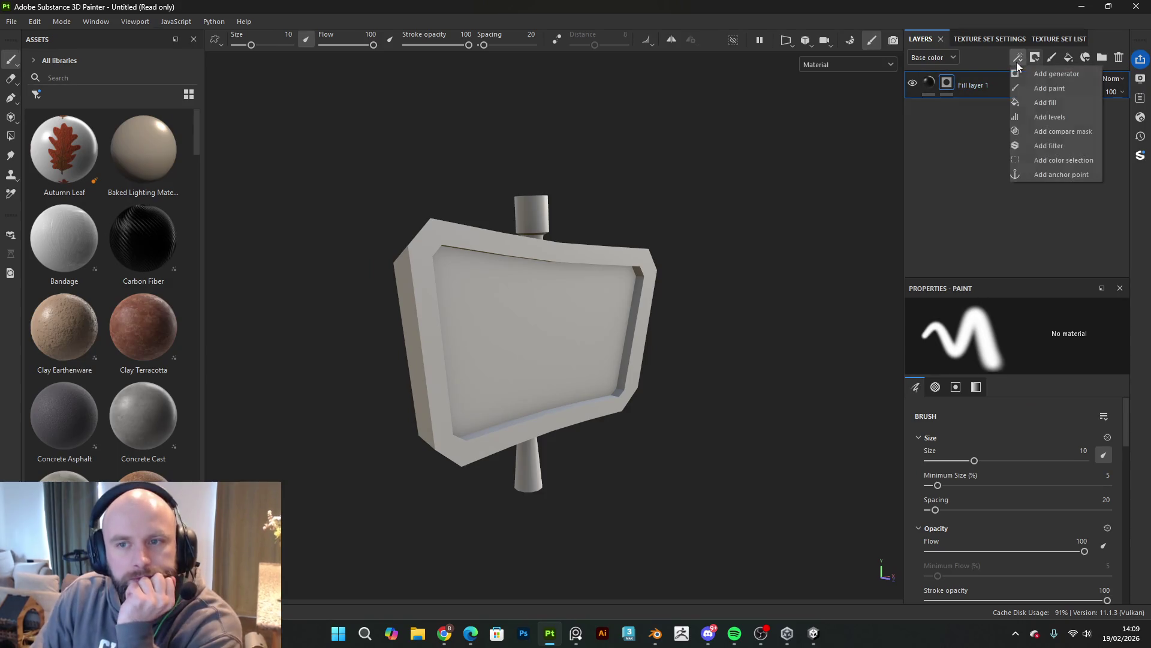
pyautogui.click(1050, 74)
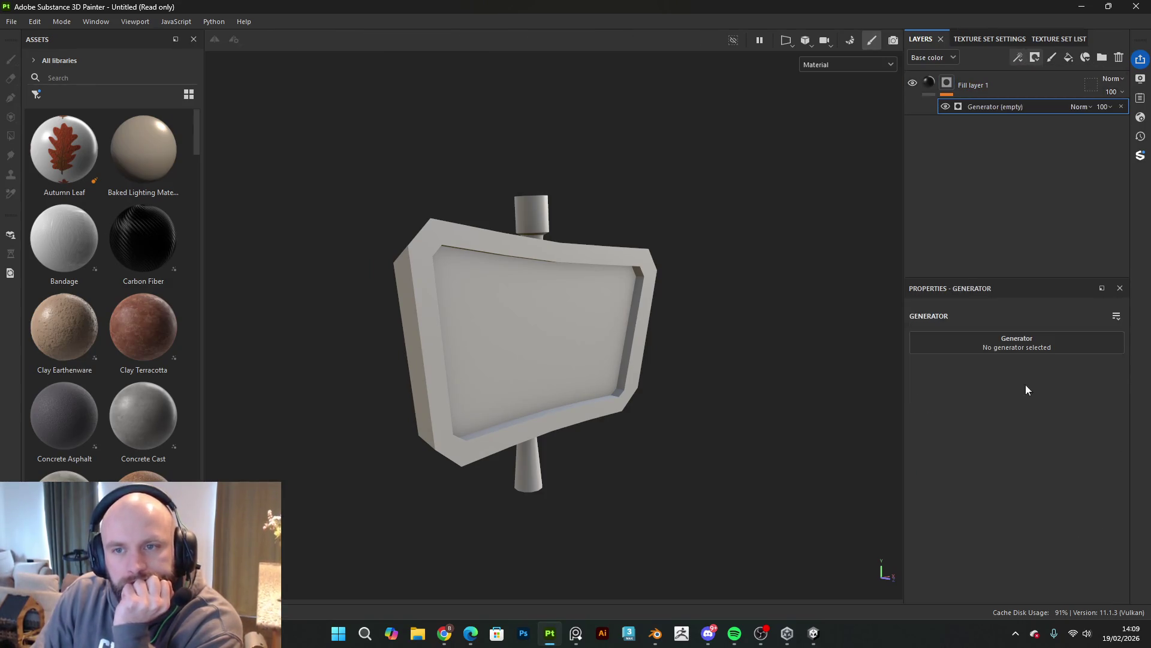
pyautogui.click(999, 348)
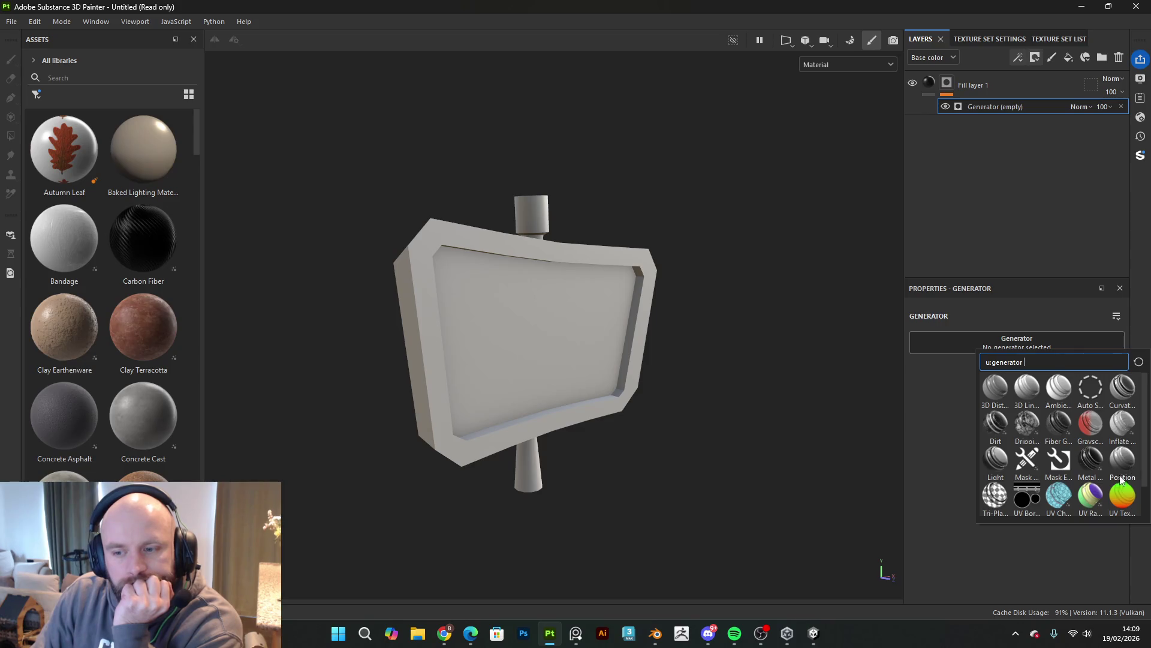
pyautogui.click(997, 425)
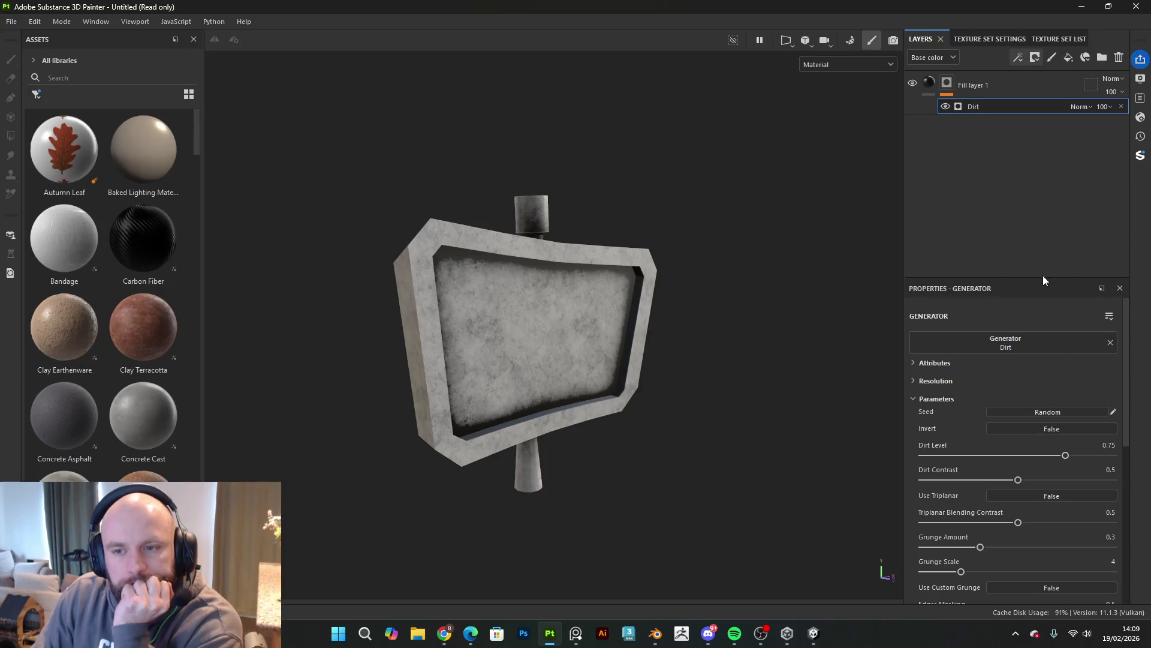
pyautogui.click(1101, 351)
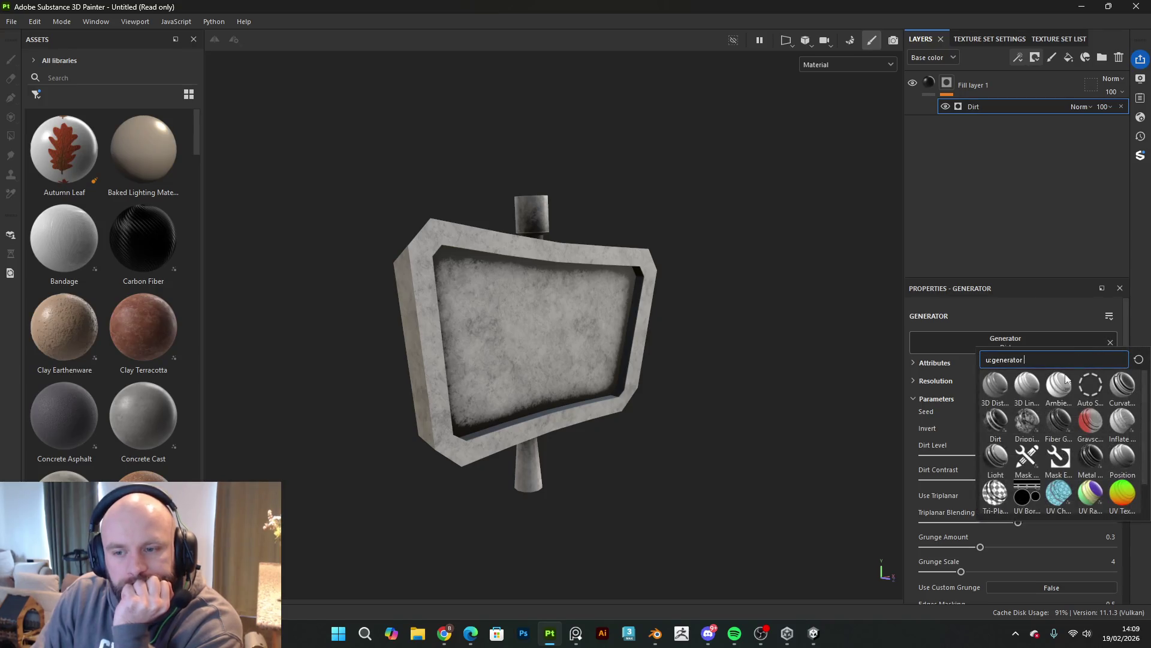
# Step: Swap the mask generator to Metal Edge Wear, remove its grunge, and set Wear Level to 0.85
pyautogui.click(1089, 462)
pyautogui.moveTo(1059, 454); pyautogui.dragTo(1118, 459)
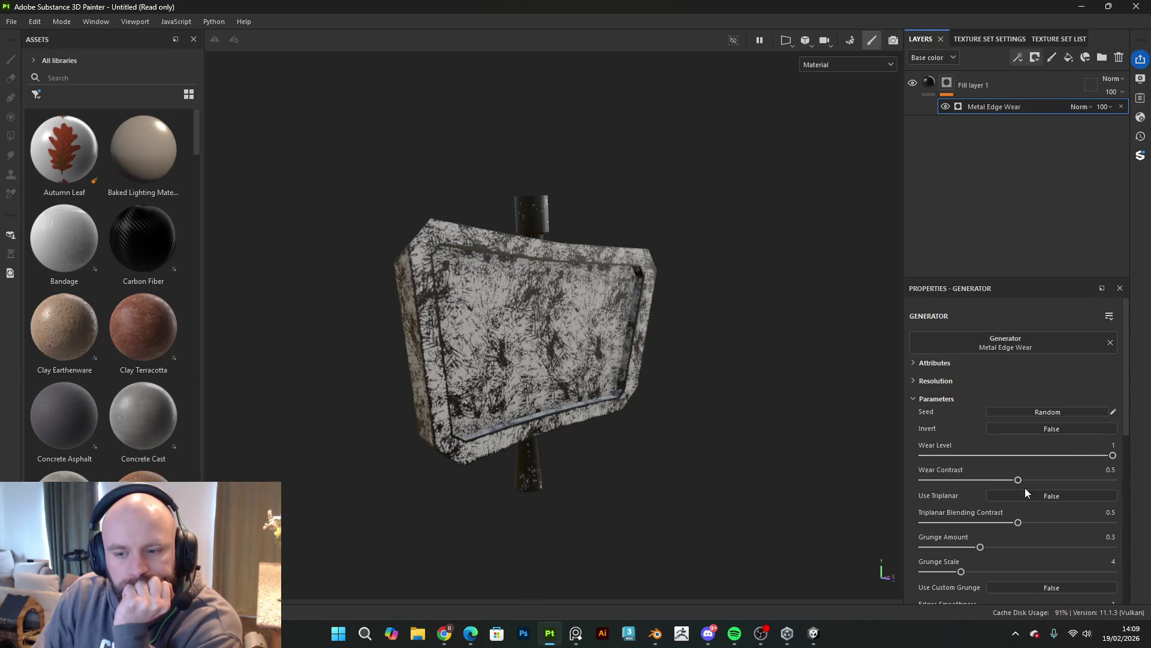
pyautogui.moveTo(1017, 480); pyautogui.dragTo(1135, 480)
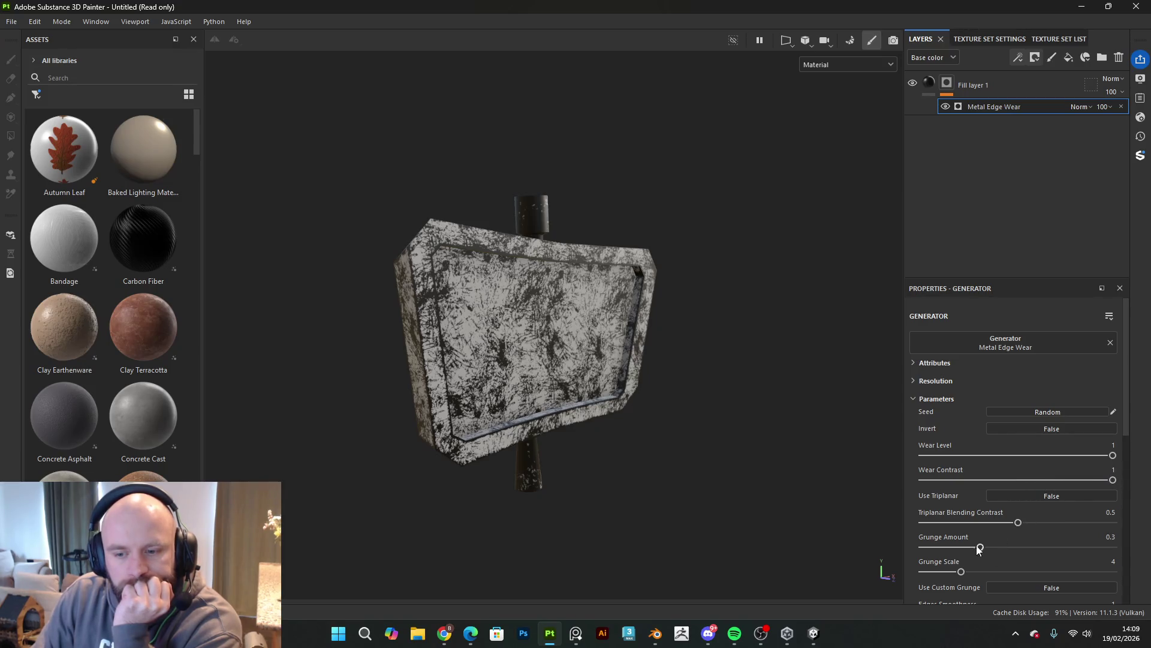
pyautogui.moveTo(979, 548); pyautogui.dragTo(772, 553)
pyautogui.scroll(5, 661, 432)
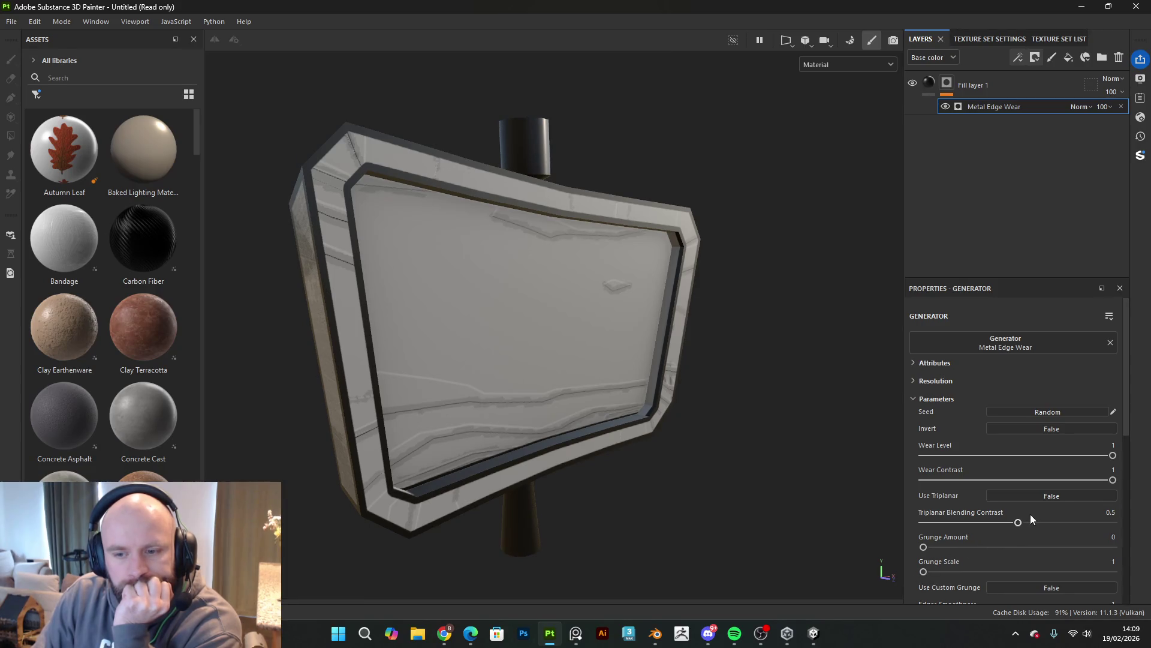
pyautogui.moveTo(1114, 456)
pyautogui.mouseDown()
pyautogui.moveTo(1071, 462)
pyautogui.moveTo(1106, 469)
pyautogui.mouseUp()
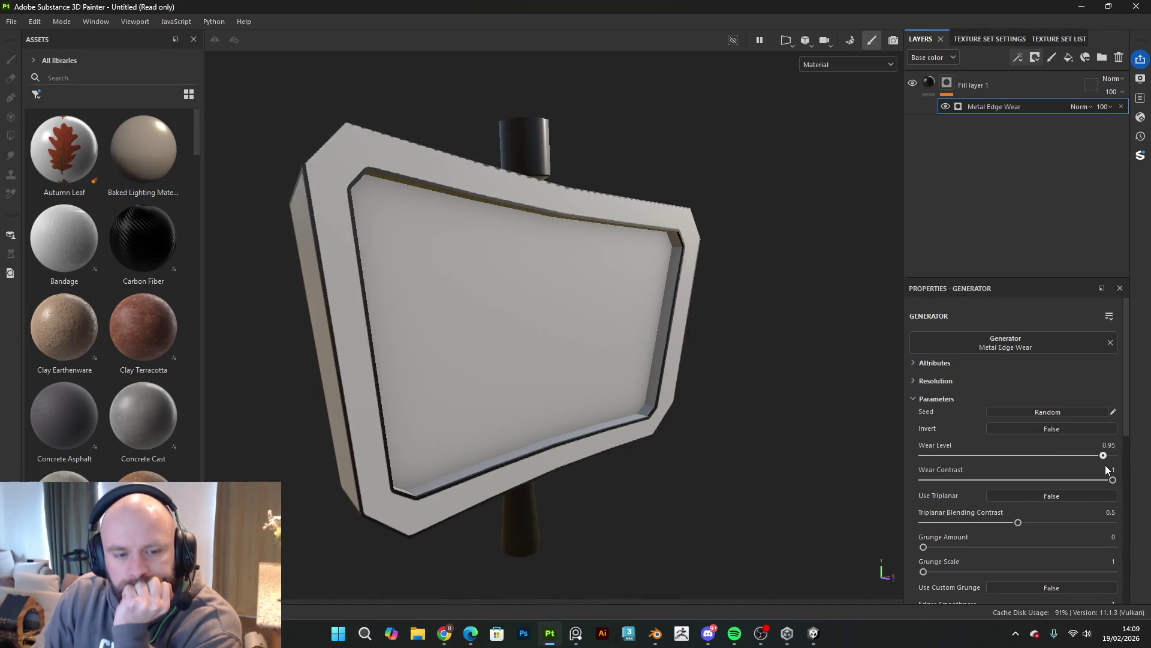
# Step: Set Edges Smoothness to 0 and raise Wear Level back toward 1
pyautogui.moveTo(604, 344)
pyautogui.keyDown('alt'); pyautogui.mouseDown()
pyautogui.moveTo(560, 326)
pyautogui.moveTo(767, 377)
pyautogui.moveTo(514, 365)
pyautogui.moveTo(516, 380)
pyautogui.mouseUp(); pyautogui.keyUp('alt')
pyautogui.scroll(-2, 977, 511)
pyautogui.moveTo(939, 535); pyautogui.dragTo(917, 540)
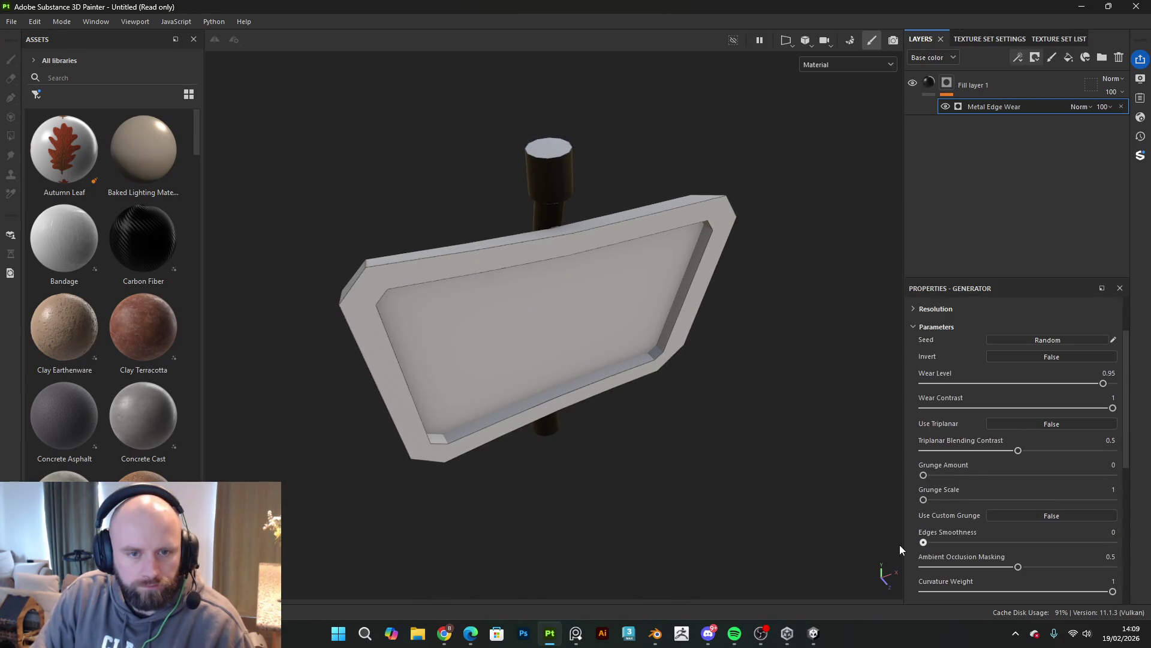
pyautogui.scroll(1, 989, 576)
pyautogui.moveTo(1102, 421)
pyautogui.mouseDown()
pyautogui.moveTo(1126, 424)
pyautogui.moveTo(1107, 423)
pyautogui.mouseUp()
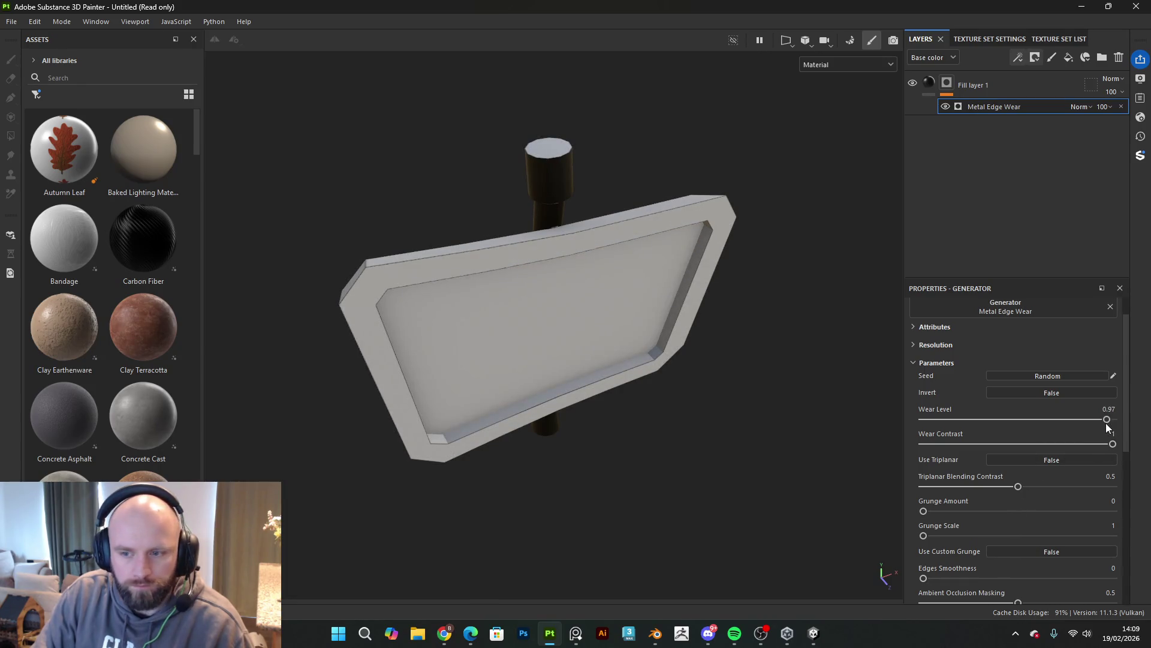
pyautogui.moveTo(719, 360)
pyautogui.keyDown('alt'); pyautogui.mouseDown()
pyautogui.moveTo(629, 326)
pyautogui.moveTo(749, 384)
pyautogui.mouseUp(); pyautogui.keyUp('alt')
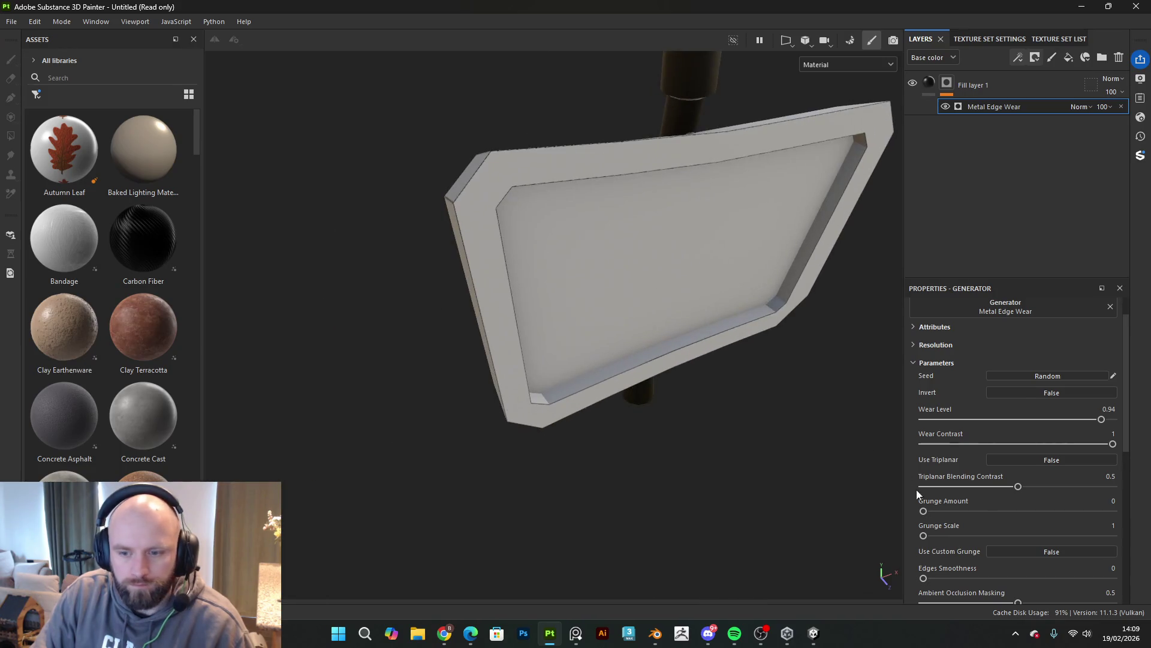
pyautogui.scroll(-3, 997, 498)
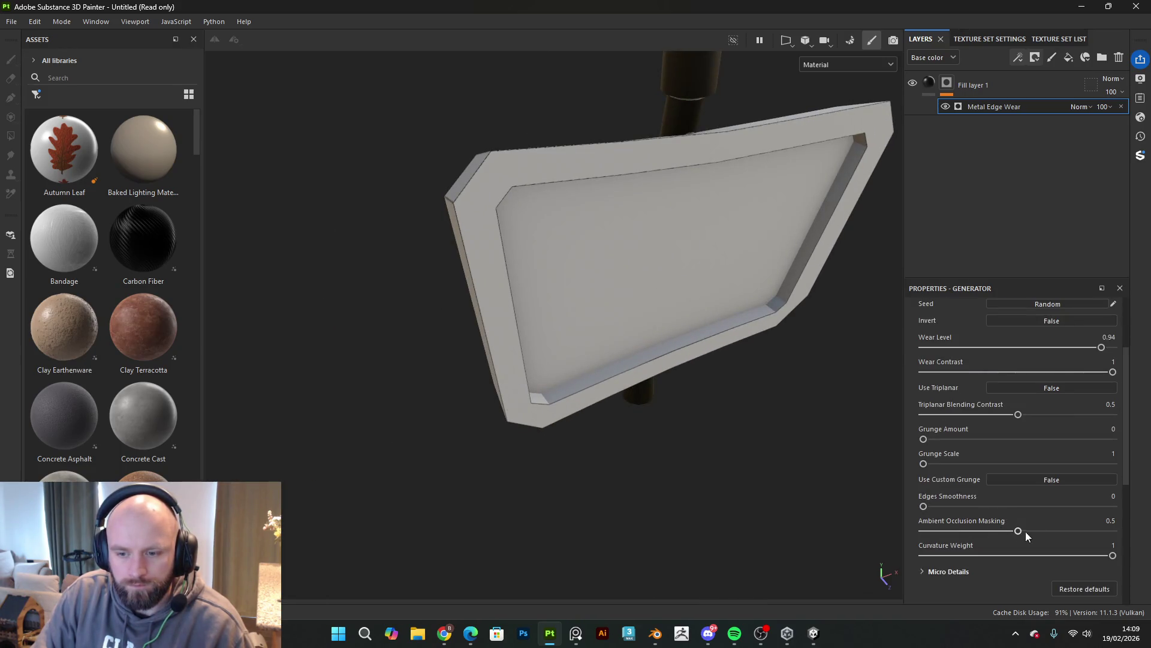
# Step: Set Ambient Occlusion Masking to 0, Edges Smoothness to about 0.56, and Wear Contrast to 0.44
pyautogui.moveTo(1017, 531)
pyautogui.mouseDown()
pyautogui.moveTo(1064, 532)
pyautogui.moveTo(989, 531)
pyautogui.moveTo(1063, 541)
pyautogui.moveTo(908, 557)
pyautogui.mouseUp()
pyautogui.moveTo(779, 516)
pyautogui.keyDown('alt'); pyautogui.mouseDown()
pyautogui.moveTo(580, 468)
pyautogui.moveTo(669, 442)
pyautogui.moveTo(714, 413)
pyautogui.mouseUp(); pyautogui.keyUp('alt')
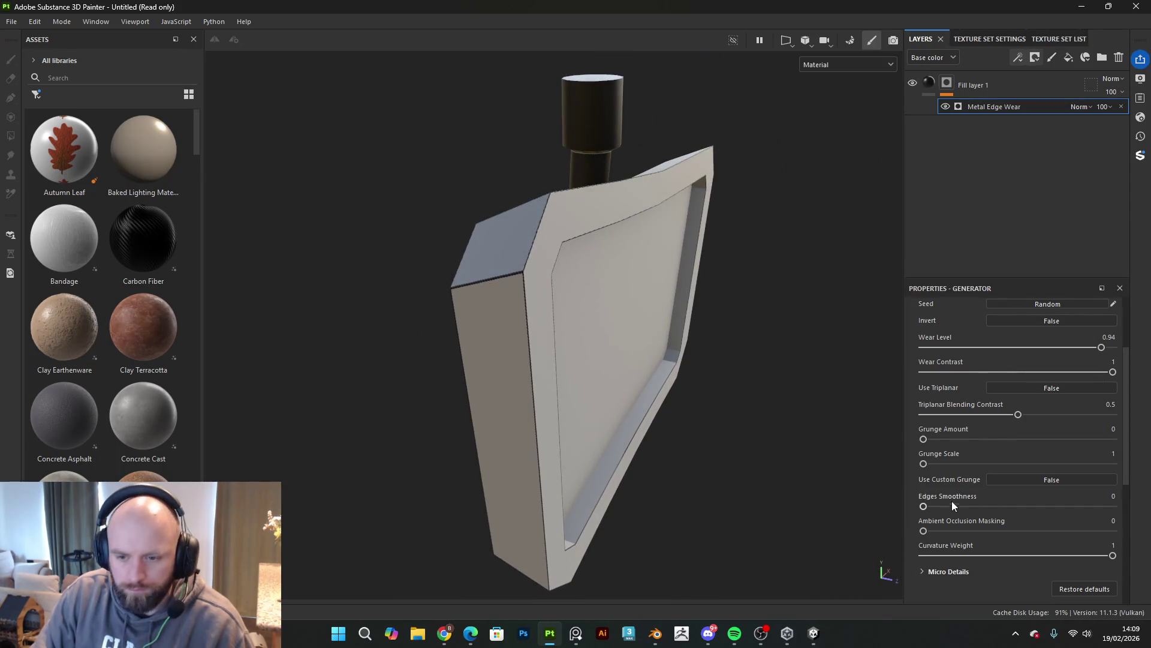
pyautogui.moveTo(924, 506); pyautogui.dragTo(929, 507)
pyautogui.keyDown('alt'); pyautogui.moveTo(684, 288); pyautogui.dragTo(917, 359); pyautogui.keyUp('alt')
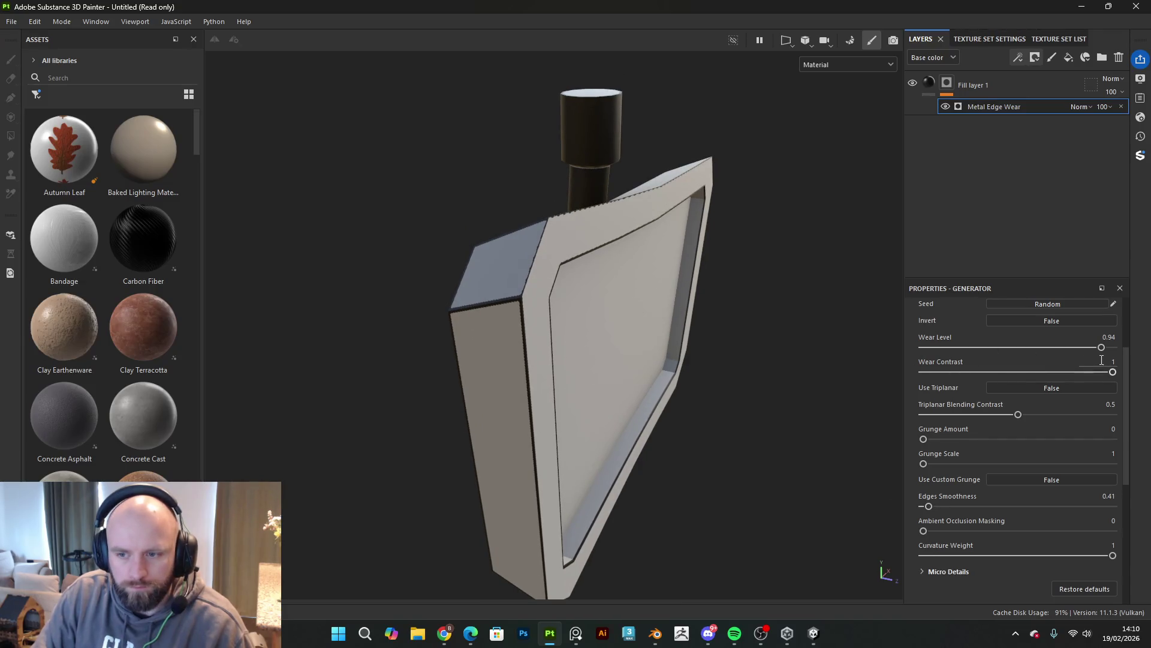
pyautogui.moveTo(1092, 373); pyautogui.dragTo(1044, 372)
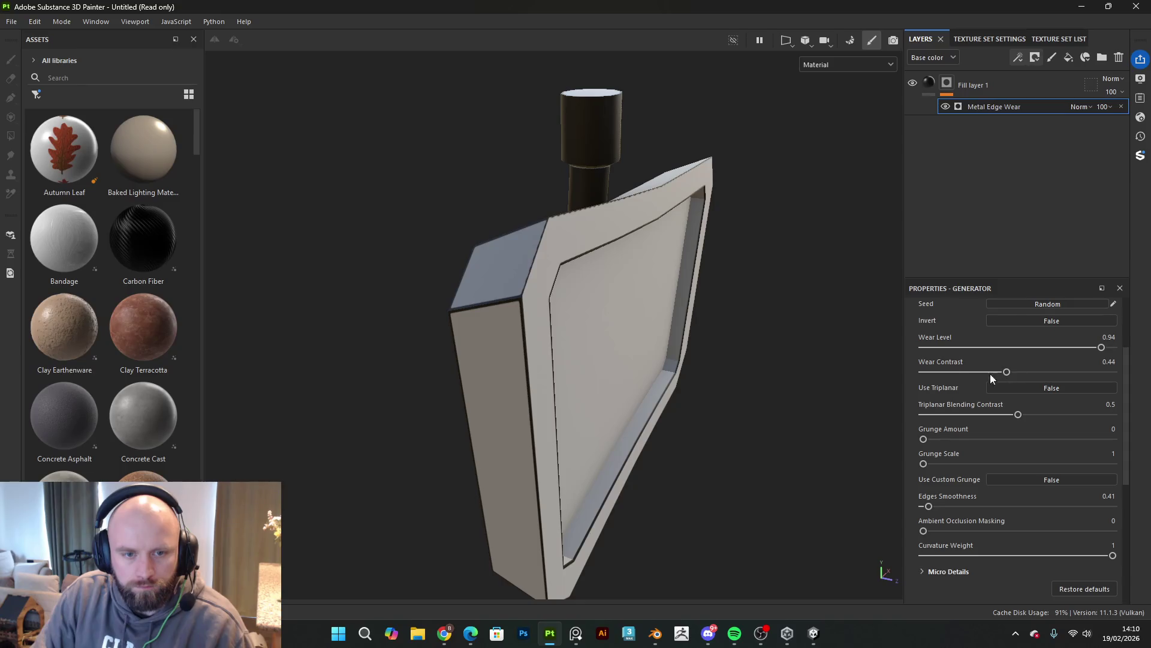
pyautogui.moveTo(609, 440)
pyautogui.keyDown('alt'); pyautogui.mouseDown()
pyautogui.moveTo(385, 368)
pyautogui.moveTo(506, 344)
pyautogui.moveTo(535, 316)
pyautogui.moveTo(701, 334)
pyautogui.moveTo(753, 421)
pyautogui.moveTo(752, 506)
pyautogui.moveTo(696, 539)
pyautogui.moveTo(183, 451)
pyautogui.moveTo(163, 393)
pyautogui.moveTo(522, 380)
pyautogui.moveTo(624, 411)
pyautogui.moveTo(637, 514)
pyautogui.mouseUp(); pyautogui.keyUp('alt')
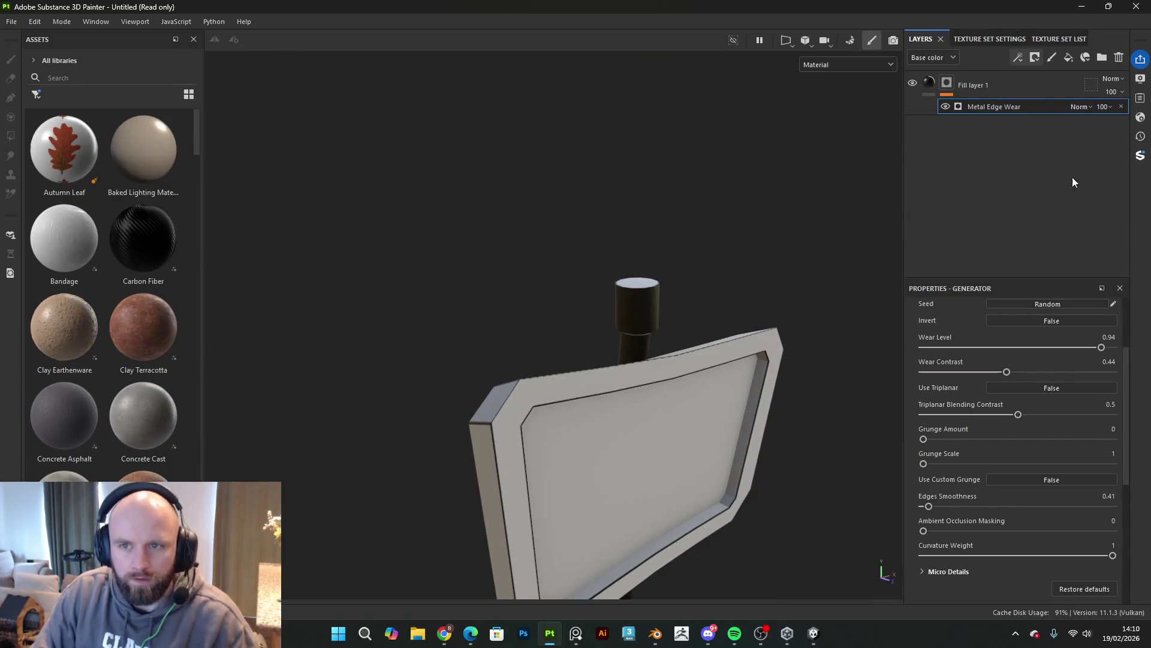
# Step: Create Folder 1 and try a whole-mesh Polygon Fill, then undo it
pyautogui.click(1102, 57)
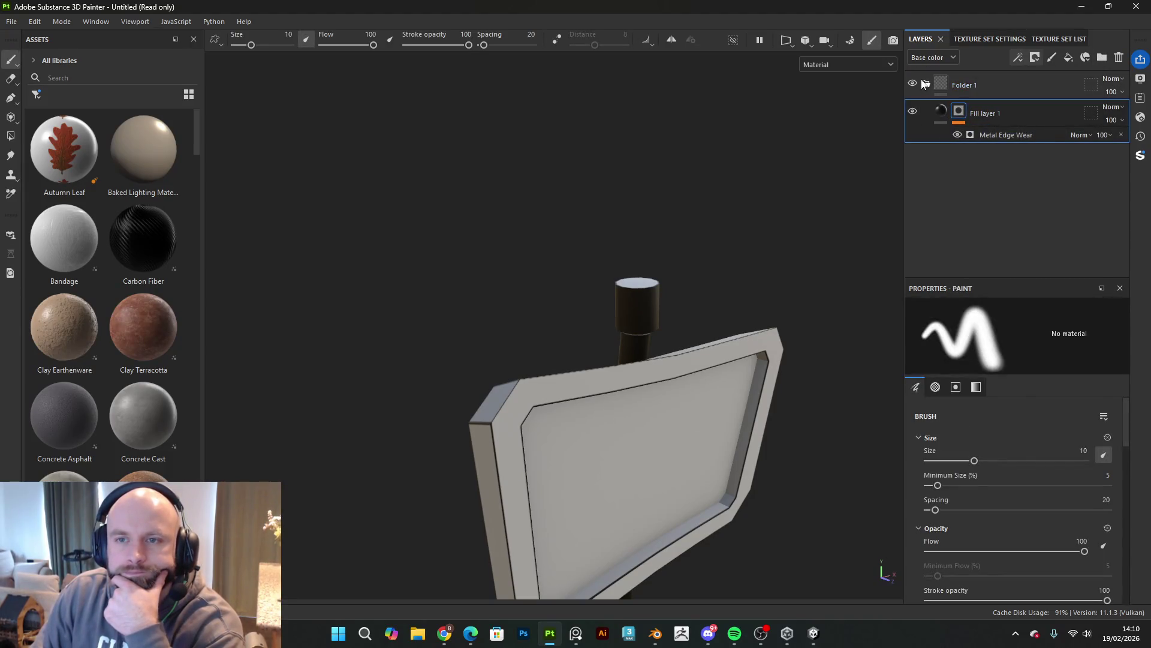
pyautogui.rightClick(926, 83)
pyautogui.click(983, 105)
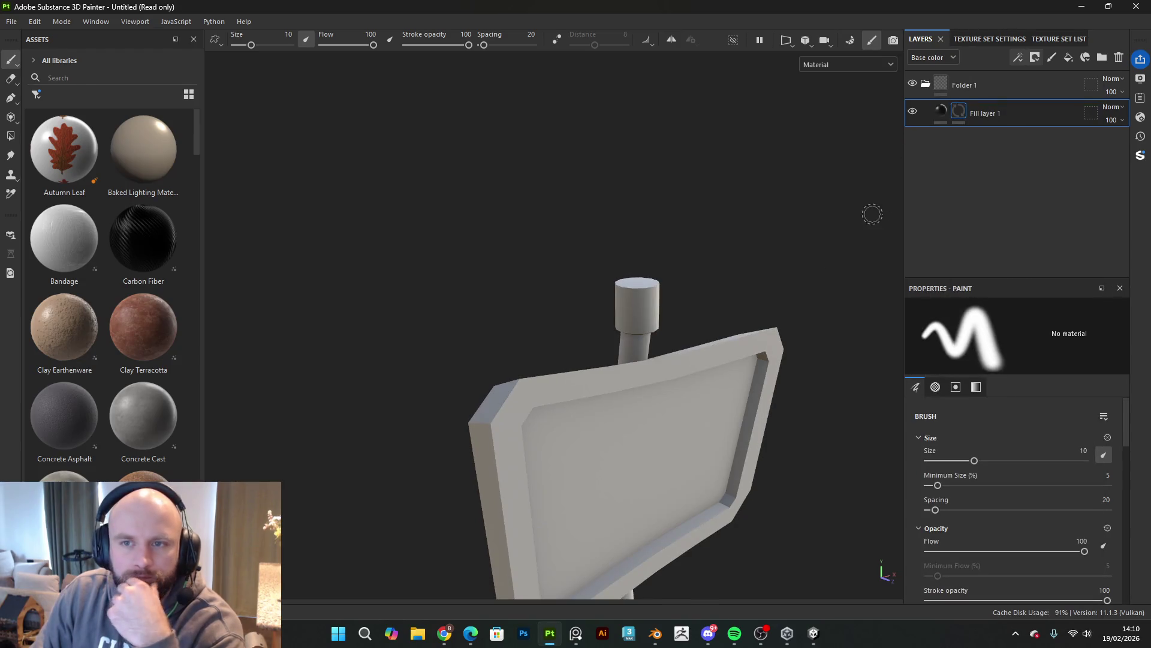
pyautogui.click(10, 136)
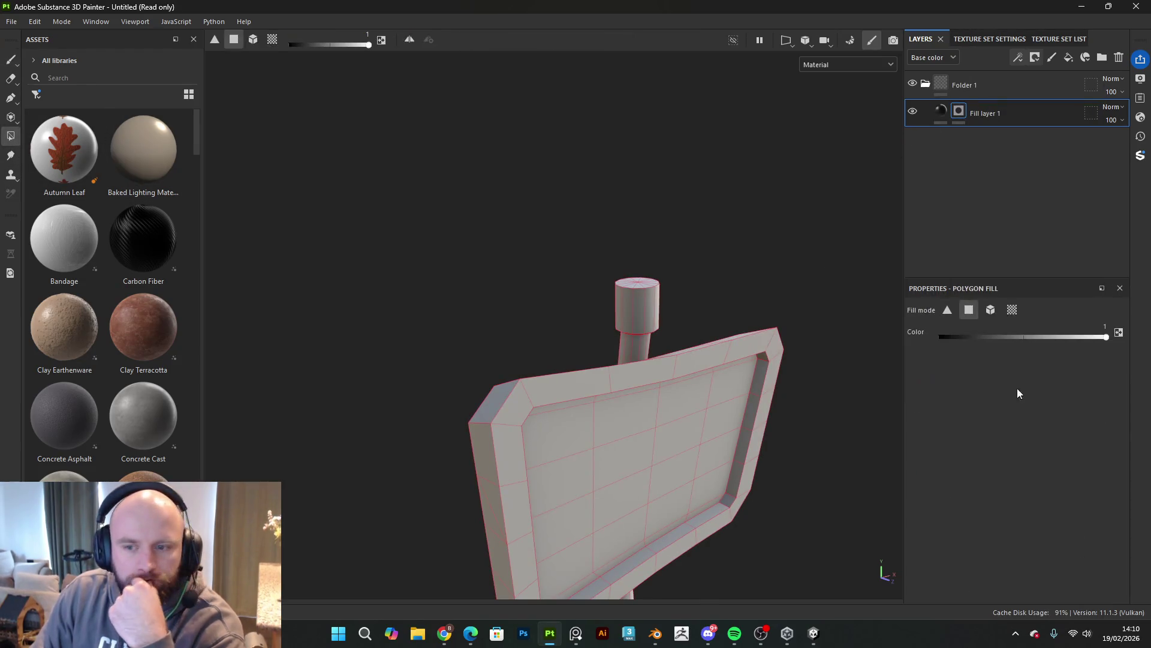
pyautogui.click(991, 310)
pyautogui.click(742, 454)
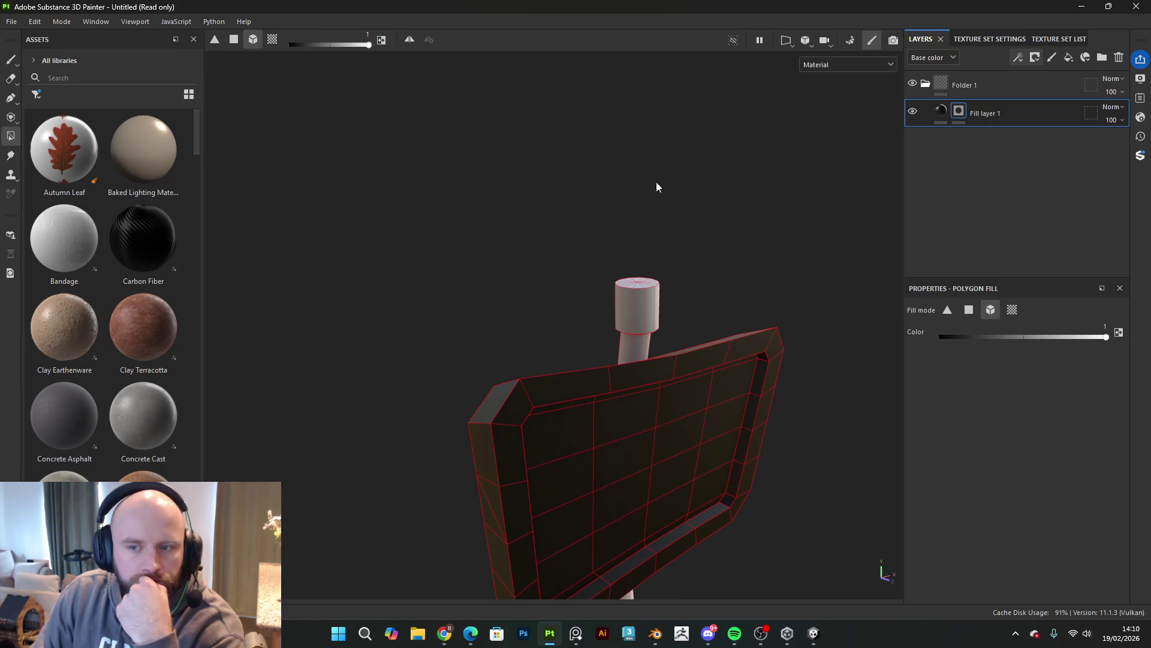
pyautogui.hotkey('ctrl', 'z')
pyautogui.hotkey('ctrl', 'z')
pyautogui.hotkey('ctrl', 'z')
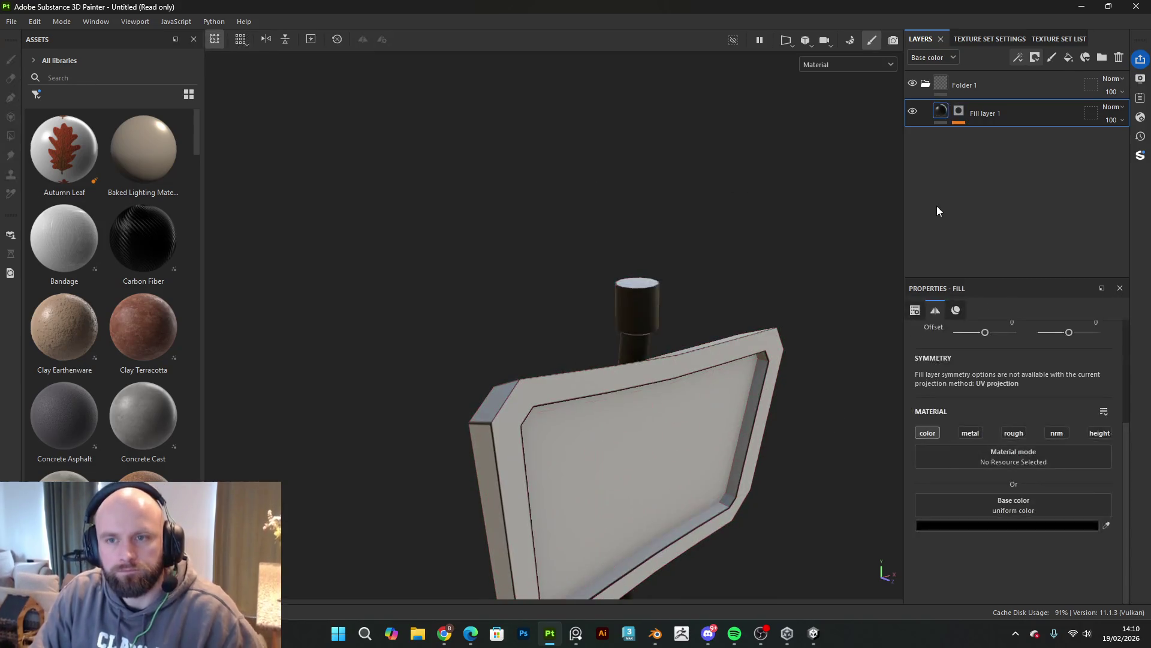
# Step: Add a black mask to Folder 1, move Fill layer 1 inside, and collapse the folder
pyautogui.rightClick(942, 88)
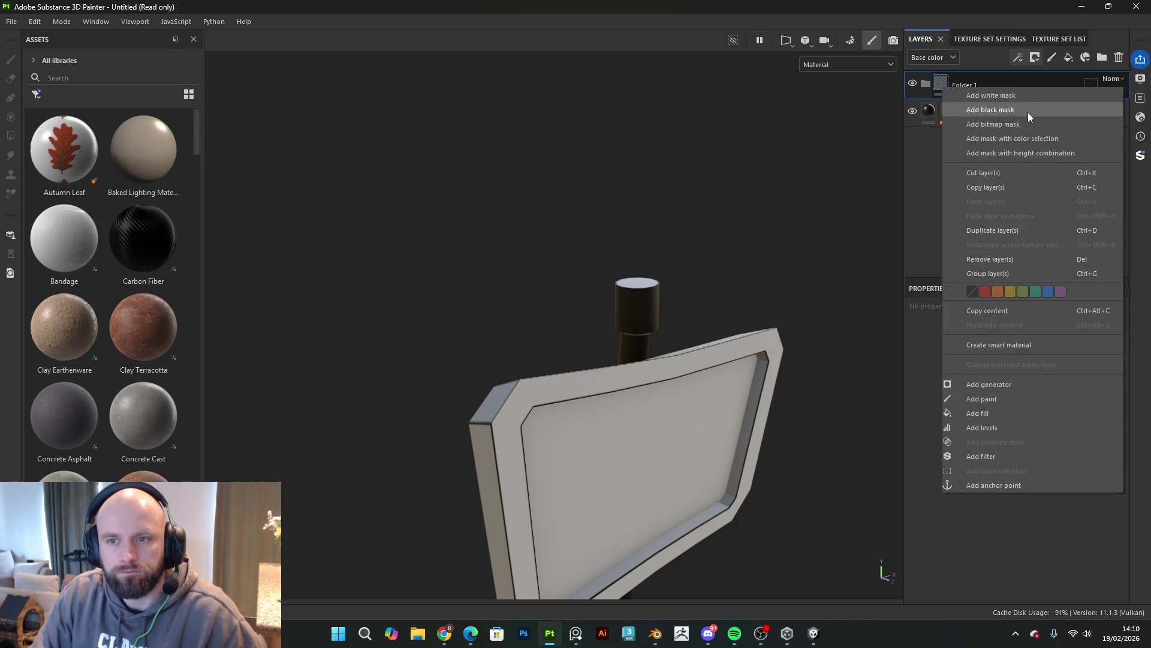
pyautogui.click(1018, 124)
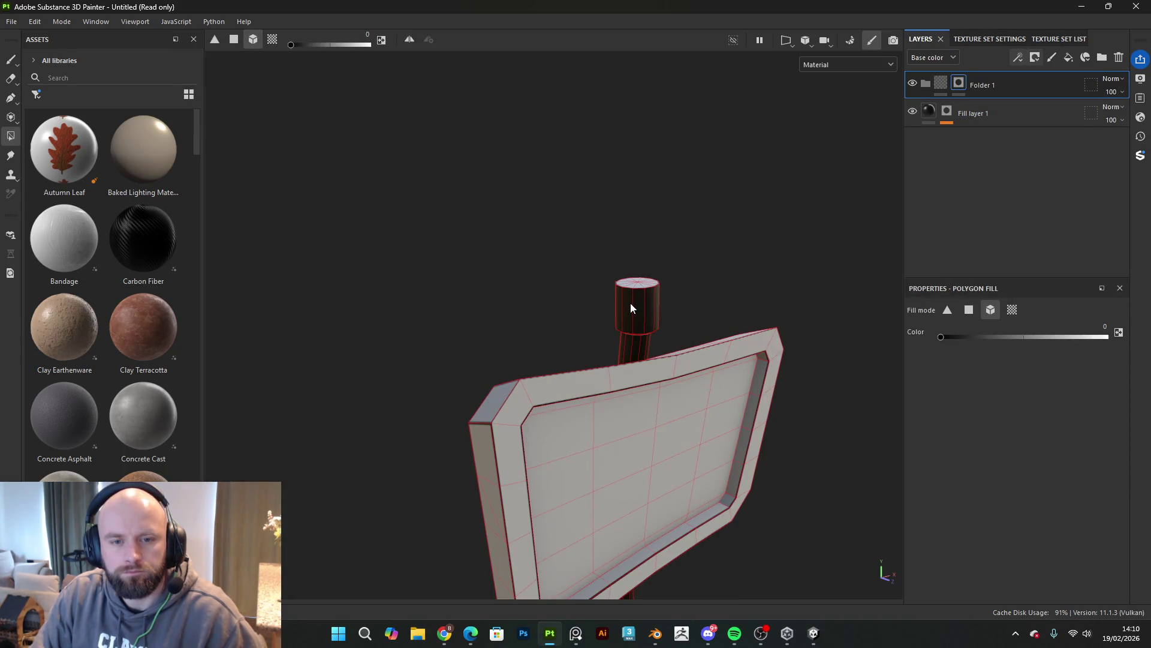
pyautogui.moveTo(963, 113)
pyautogui.mouseDown()
pyautogui.moveTo(1013, 92)
pyautogui.moveTo(1005, 84)
pyautogui.mouseUp()
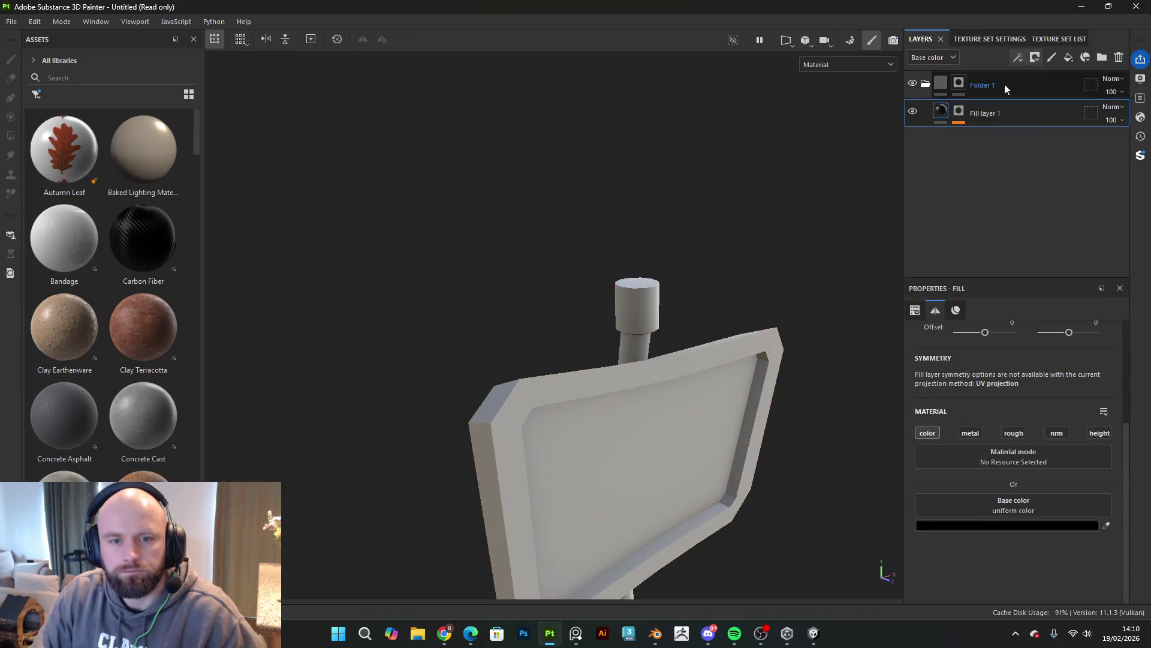
pyautogui.click(964, 83)
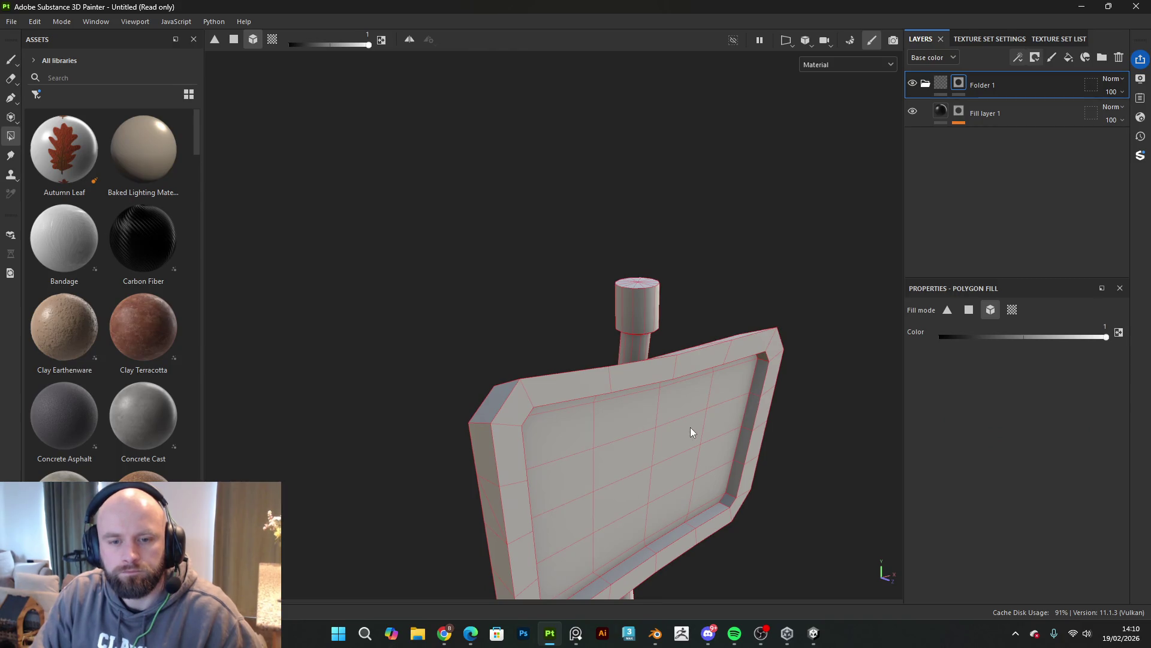
pyautogui.click(11, 59)
pyautogui.scroll(-3, 576, 306)
pyautogui.moveTo(576, 306)
pyautogui.keyDown('alt'); pyautogui.mouseDown()
pyautogui.moveTo(668, 398)
pyautogui.moveTo(670, 304)
pyautogui.moveTo(707, 393)
pyautogui.moveTo(553, 351)
pyautogui.moveTo(612, 347)
pyautogui.moveTo(642, 412)
pyautogui.moveTo(674, 321)
pyautogui.moveTo(732, 377)
pyautogui.moveTo(635, 363)
pyautogui.moveTo(645, 375)
pyautogui.mouseUp(); pyautogui.keyUp('alt')
pyautogui.scroll(2, 732, 403)
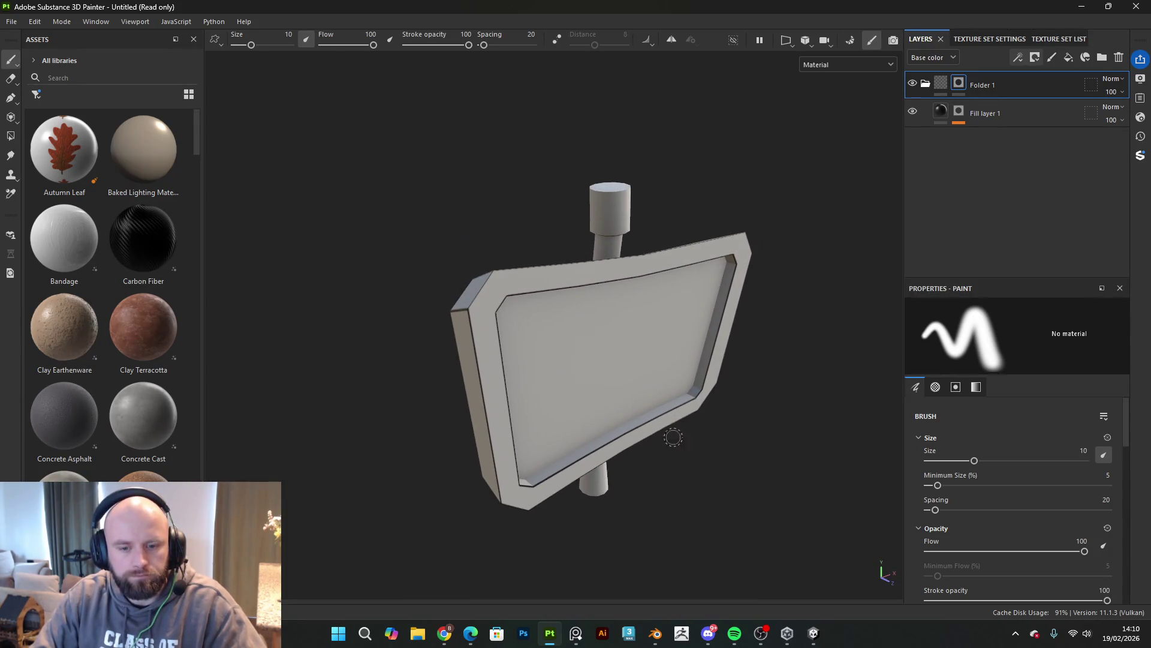
pyautogui.click(926, 83)
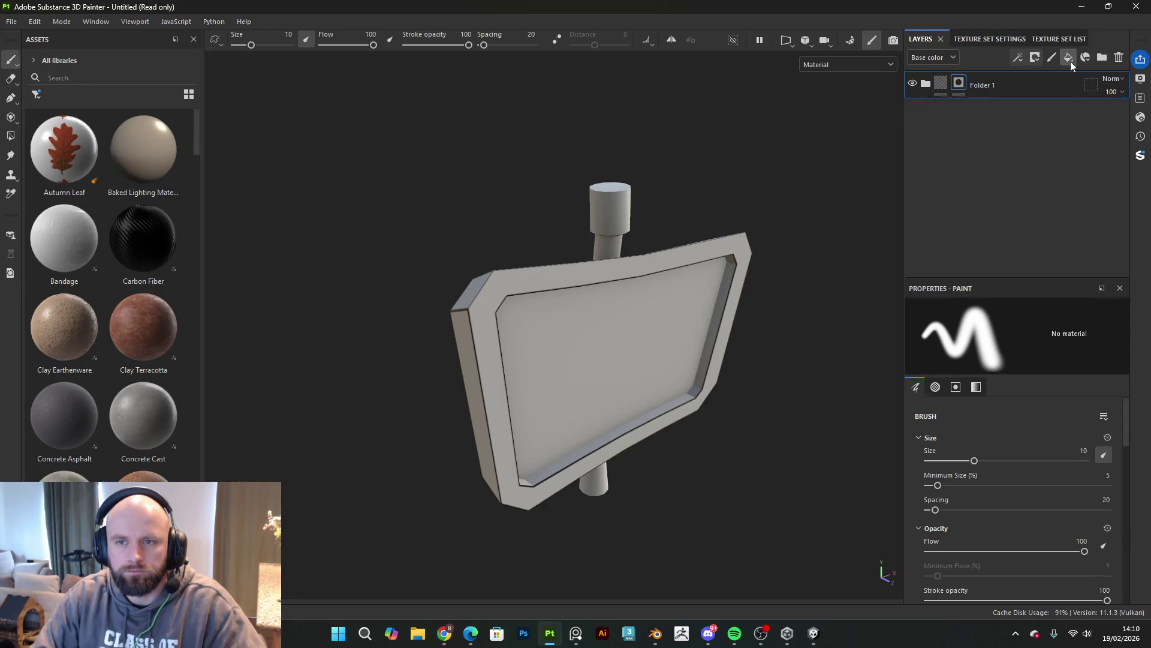
# Step: Add Fill layer 2 below Folder 1 with base colour 4C7492
pyautogui.click(1069, 58)
pyautogui.moveTo(1050, 82); pyautogui.dragTo(1049, 121)
pyautogui.keyDown('alt'); pyautogui.moveTo(596, 423); pyautogui.dragTo(718, 388); pyautogui.keyUp('alt')
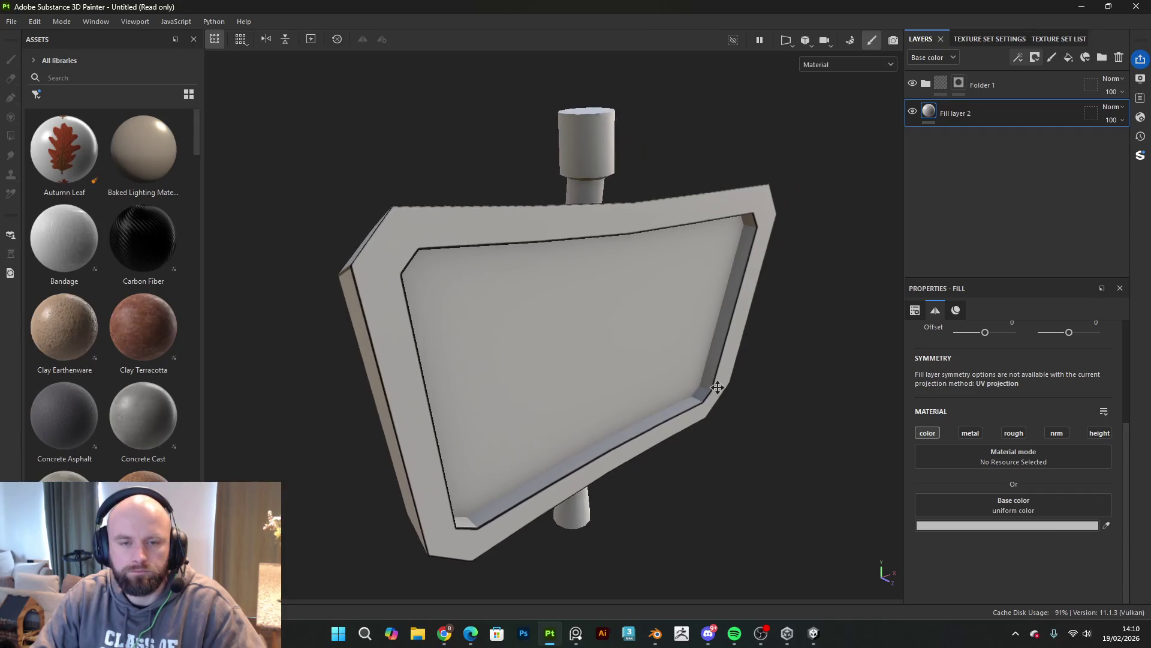
pyautogui.click(1010, 525)
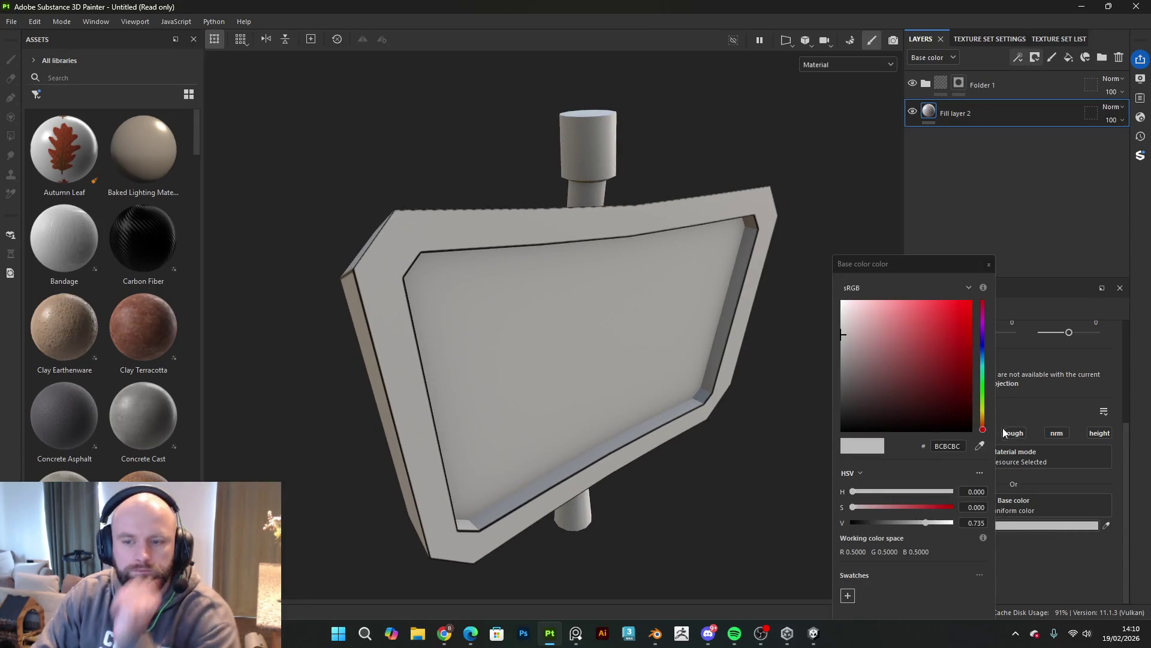
pyautogui.moveTo(988, 398); pyautogui.dragTo(991, 356)
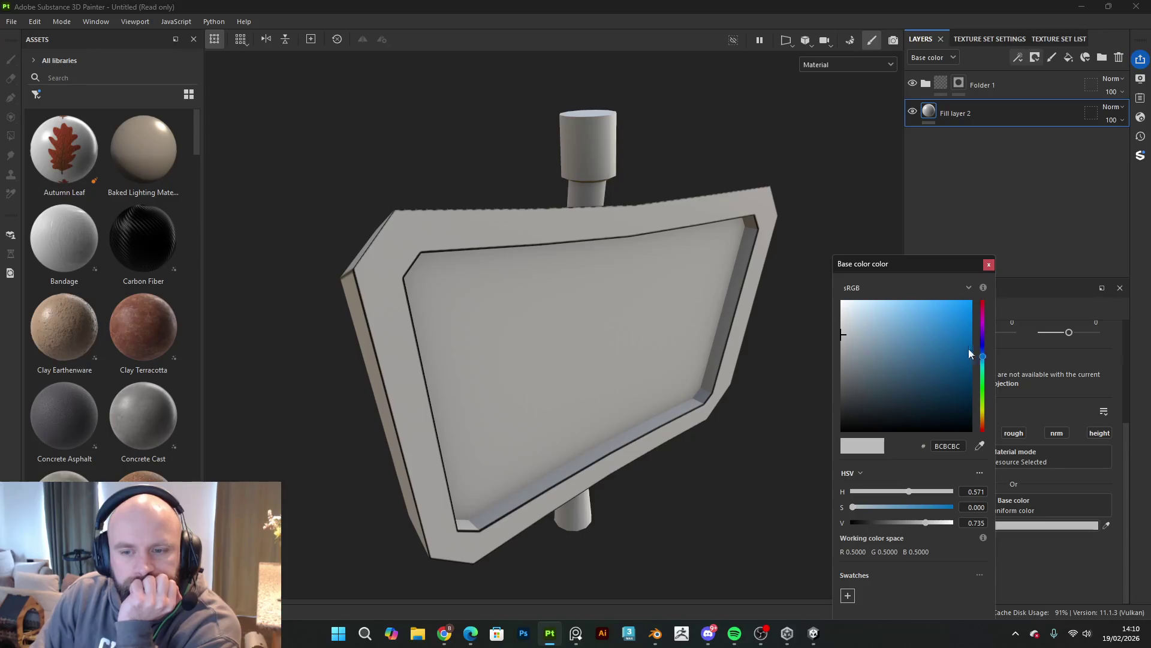
pyautogui.moveTo(880, 359)
pyautogui.mouseDown()
pyautogui.moveTo(858, 339)
pyautogui.moveTo(893, 362)
pyautogui.mouseUp()
pyautogui.moveTo(898, 357); pyautogui.dragTo(904, 356)
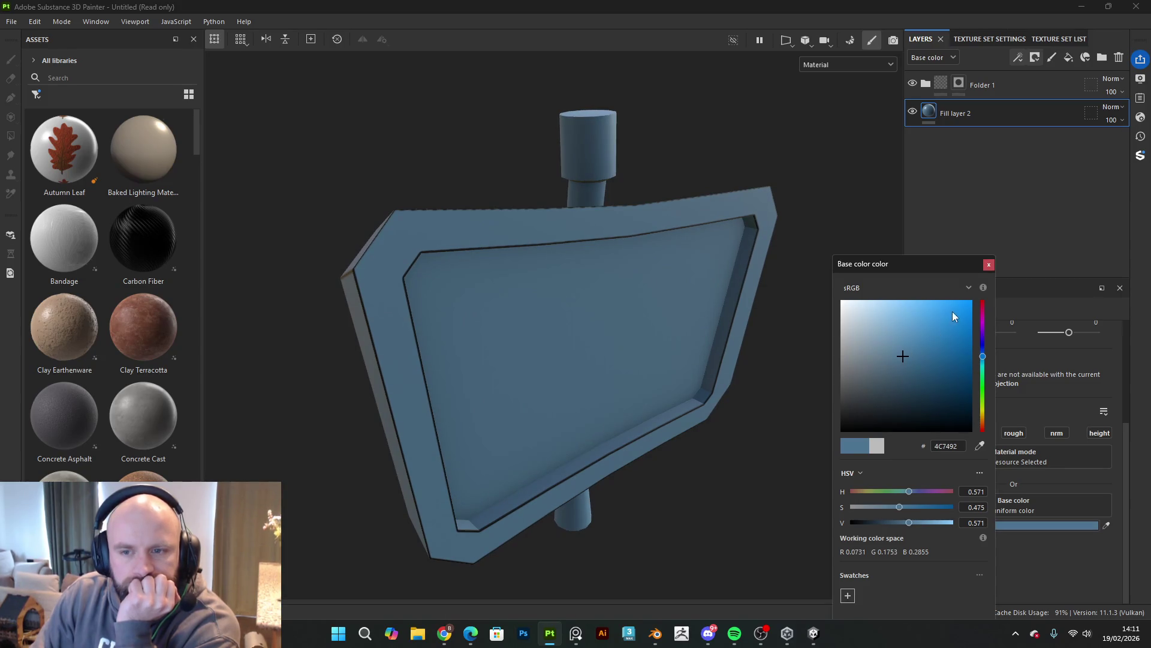
pyautogui.click(990, 265)
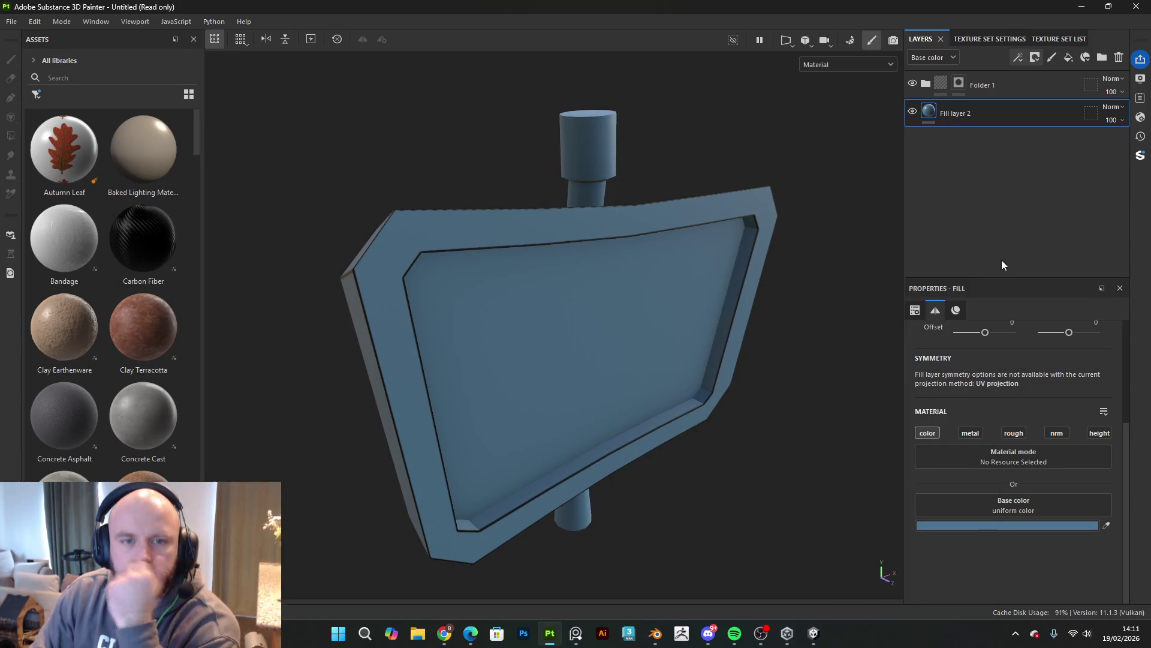
# Step: Put Fill layer 2 in a folder named TV and start naming a new folder above it
pyautogui.click(1103, 57)
pyautogui.moveTo(1017, 135)
pyautogui.mouseDown()
pyautogui.moveTo(1019, 112)
pyautogui.moveTo(977, 114)
pyautogui.mouseUp()
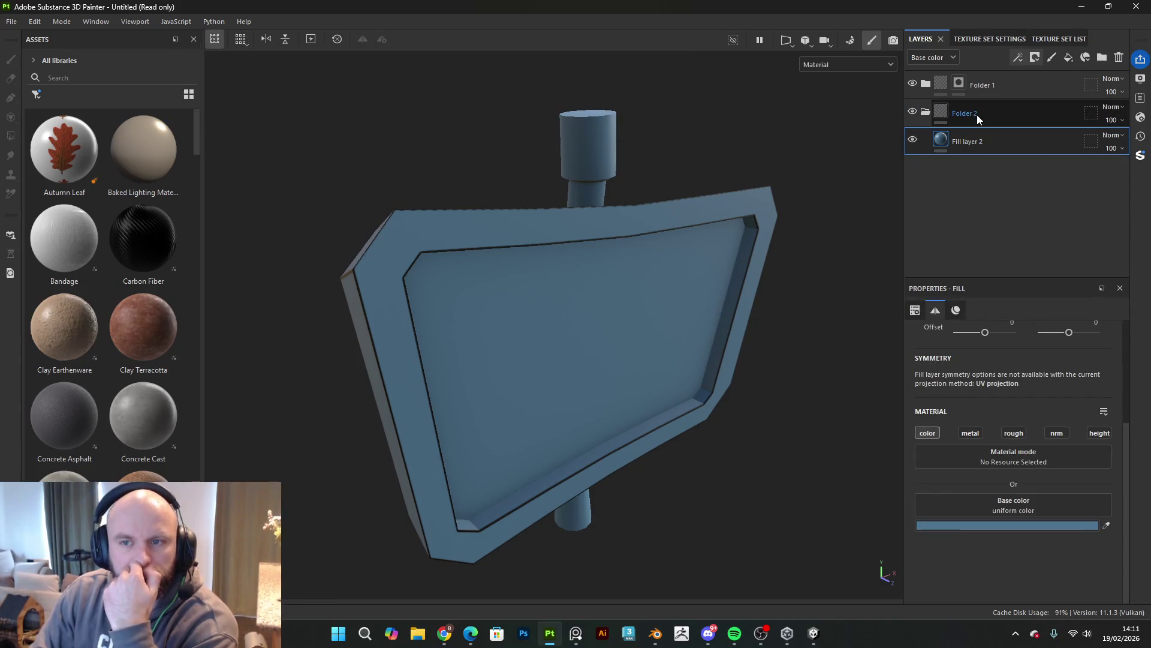
pyautogui.doubleClick(976, 114)
pyautogui.write('TV')
pyautogui.press('Return')
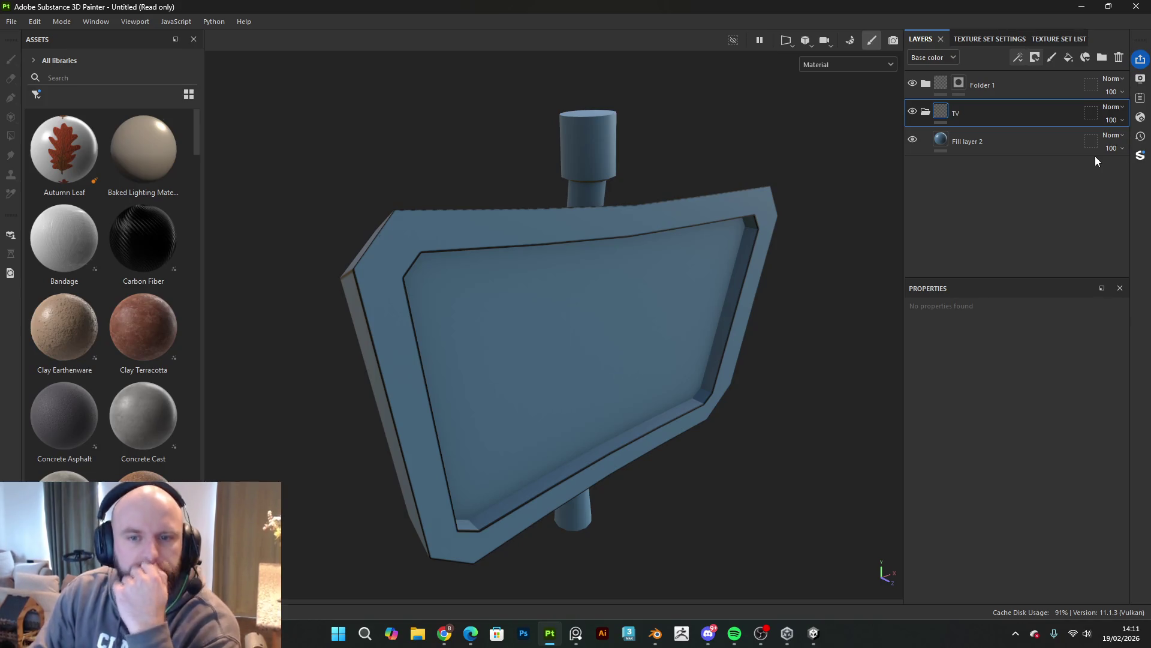
pyautogui.click(1103, 57)
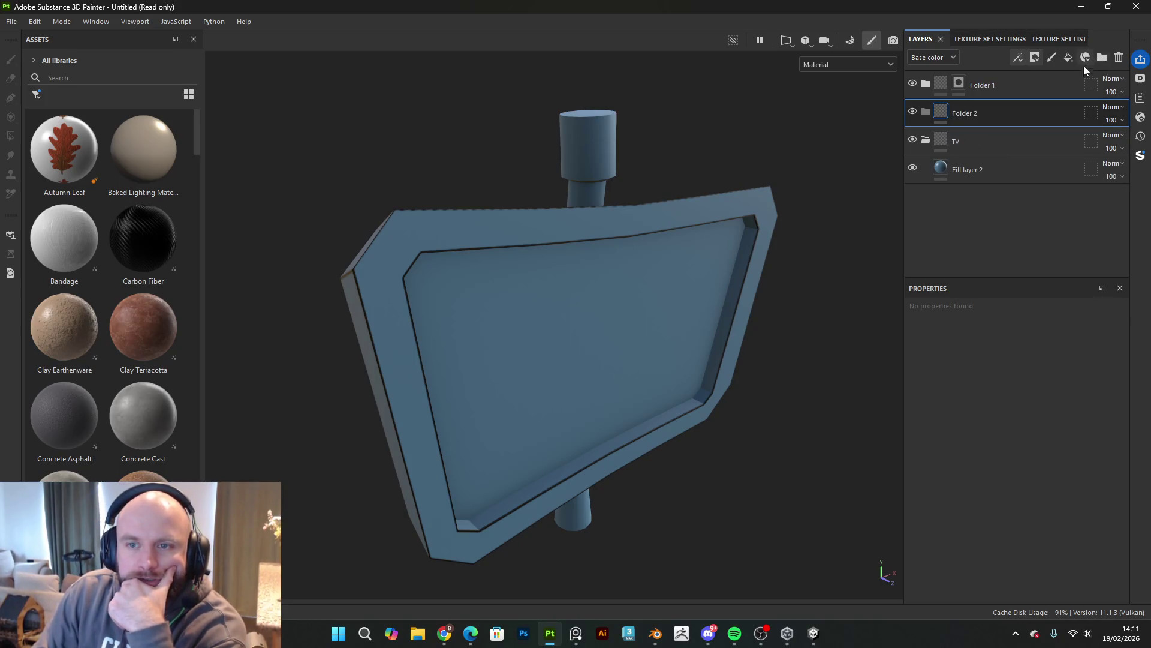
pyautogui.doubleClick(971, 113)
# Step: Rename the folder to Screen and add a fill layer inside it
pyautogui.write('Screen')
pyautogui.press('Return')
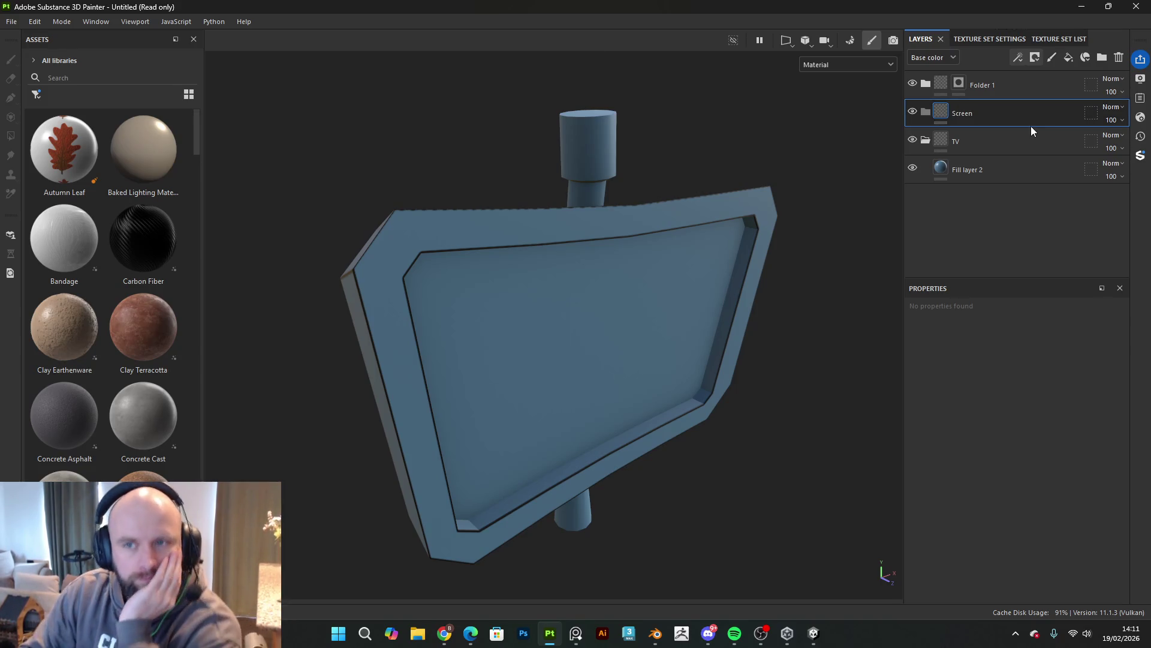
pyautogui.click(1069, 58)
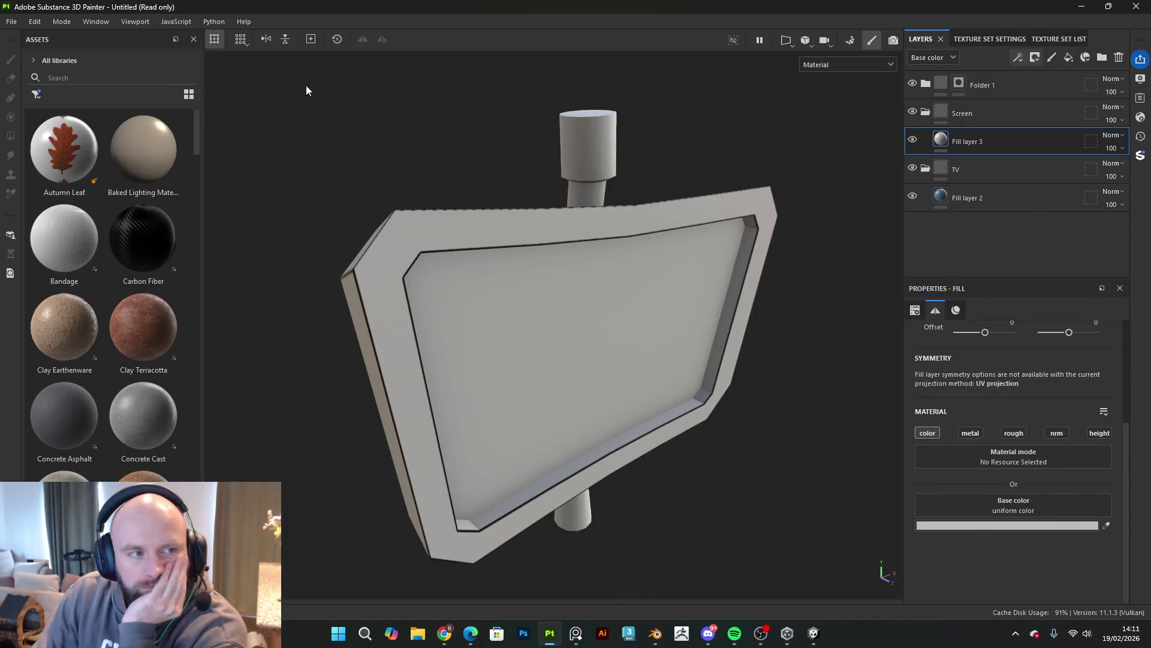
# Step: Black-mask the Screen folder and reveal only the screen panel with UV Chunk polygon fill, then add a new folder
pyautogui.click(960, 108)
pyautogui.click(1035, 58)
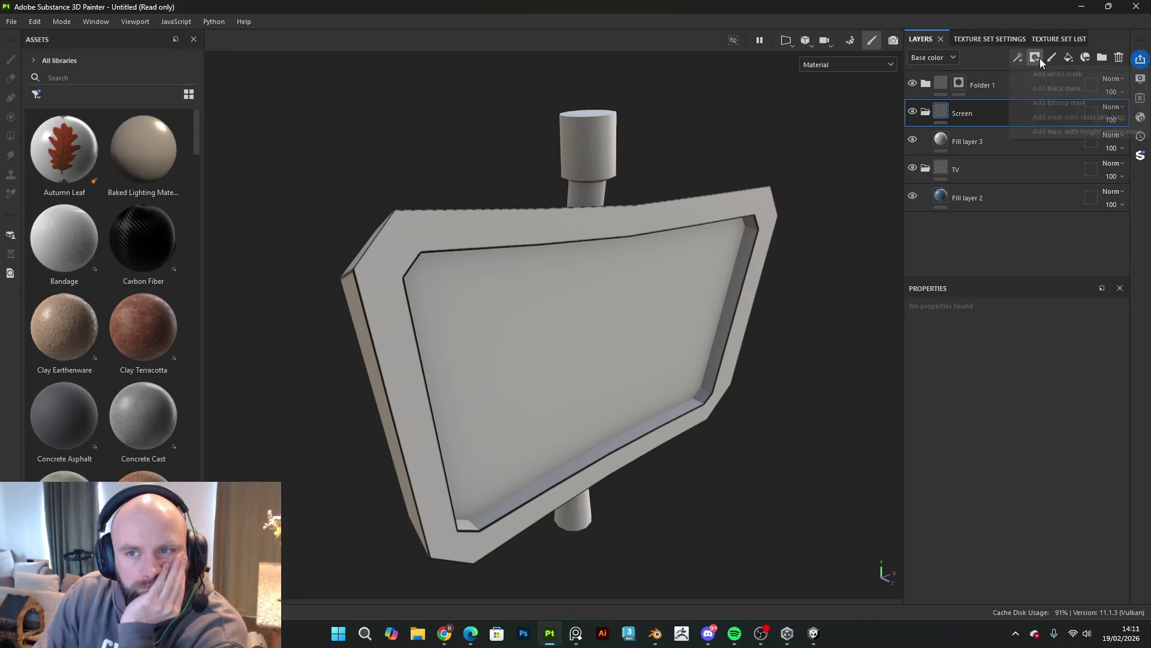
pyautogui.click(1055, 88)
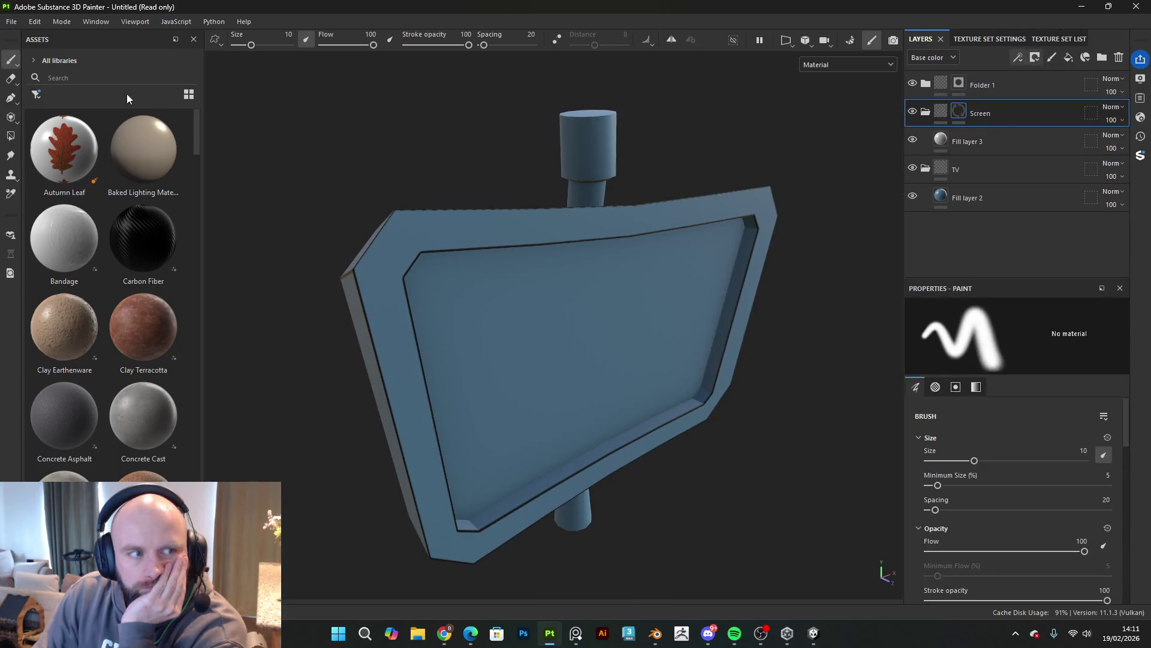
pyautogui.click(11, 136)
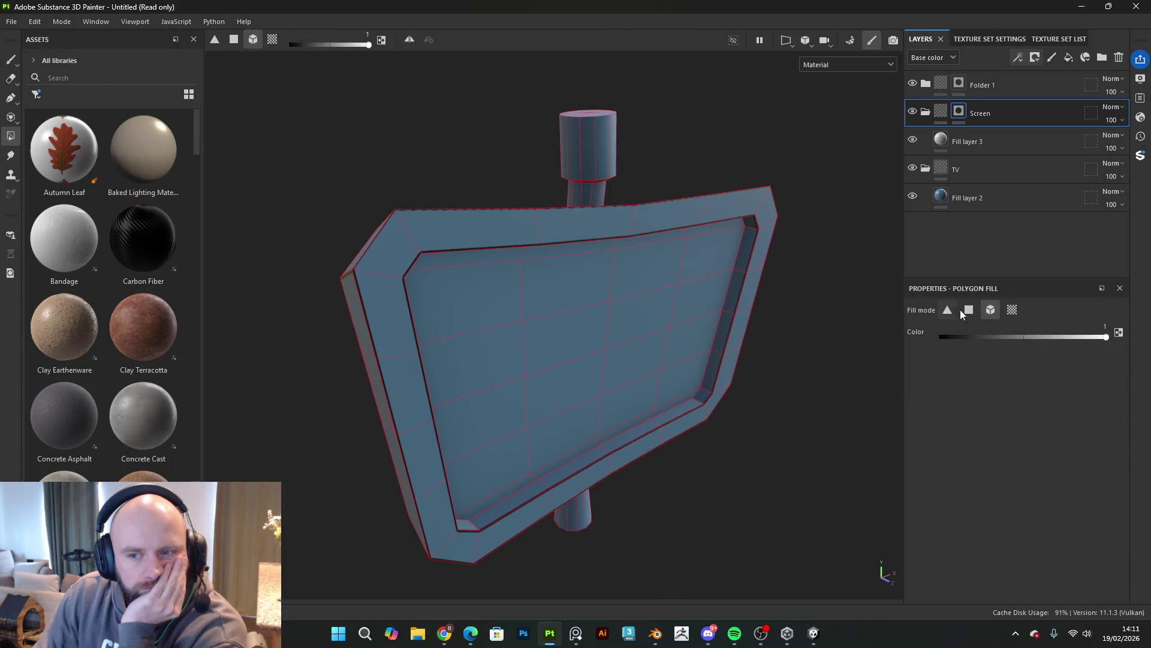
pyautogui.click(1013, 309)
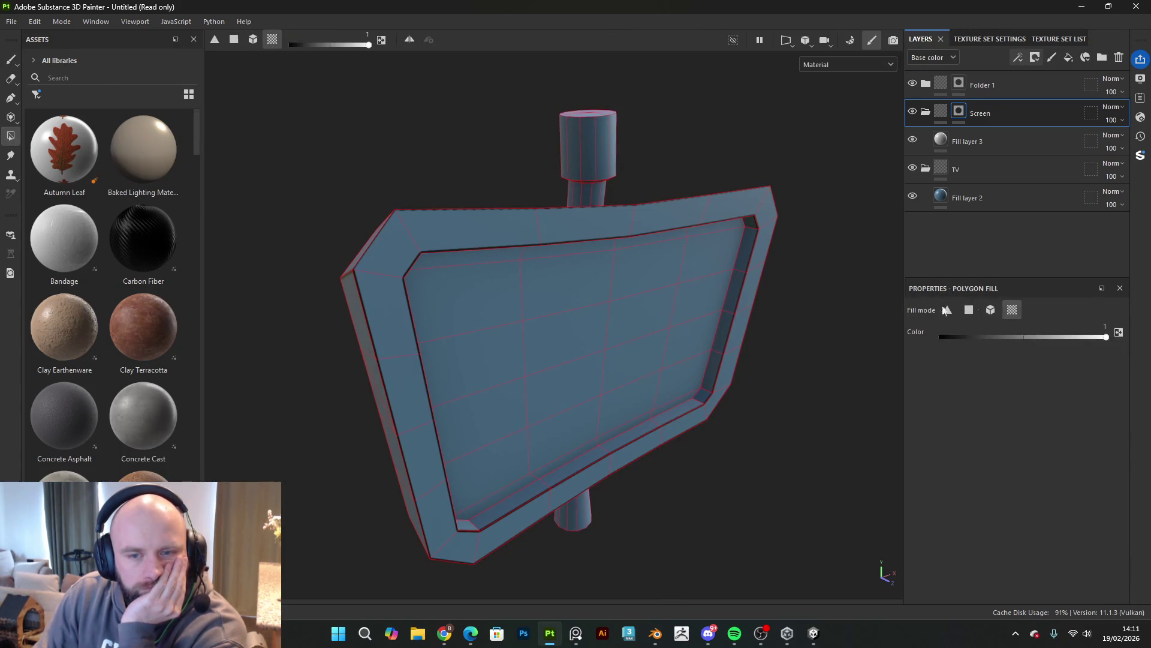
pyautogui.click(630, 288)
pyautogui.click(11, 59)
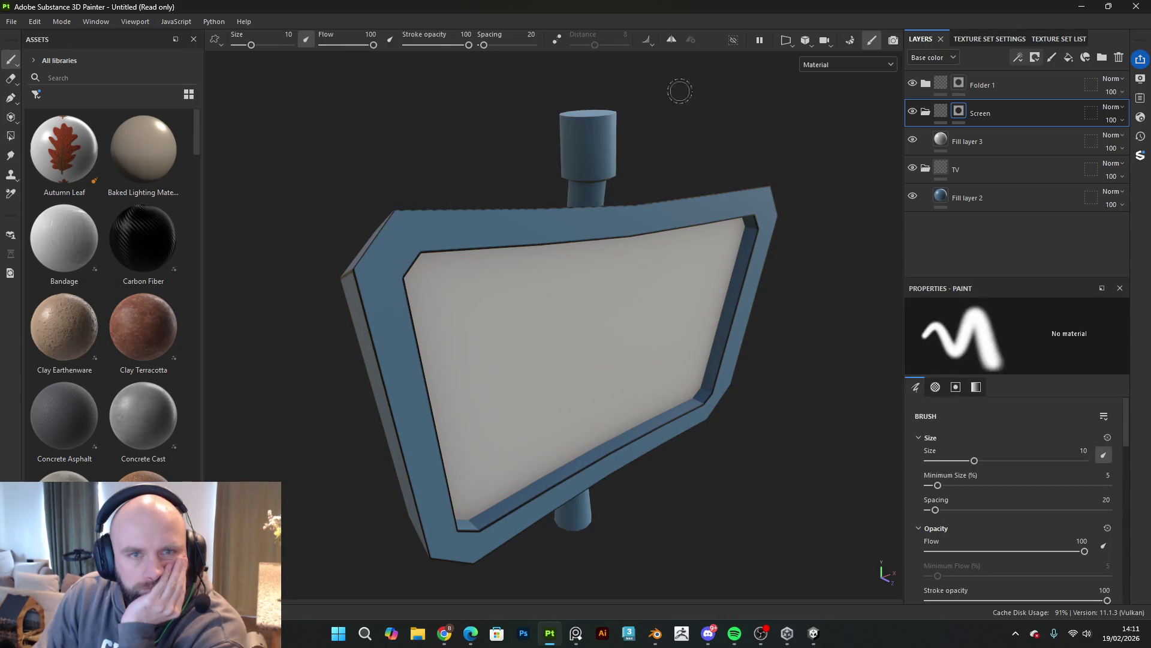
pyautogui.click(1047, 81)
pyautogui.click(1103, 57)
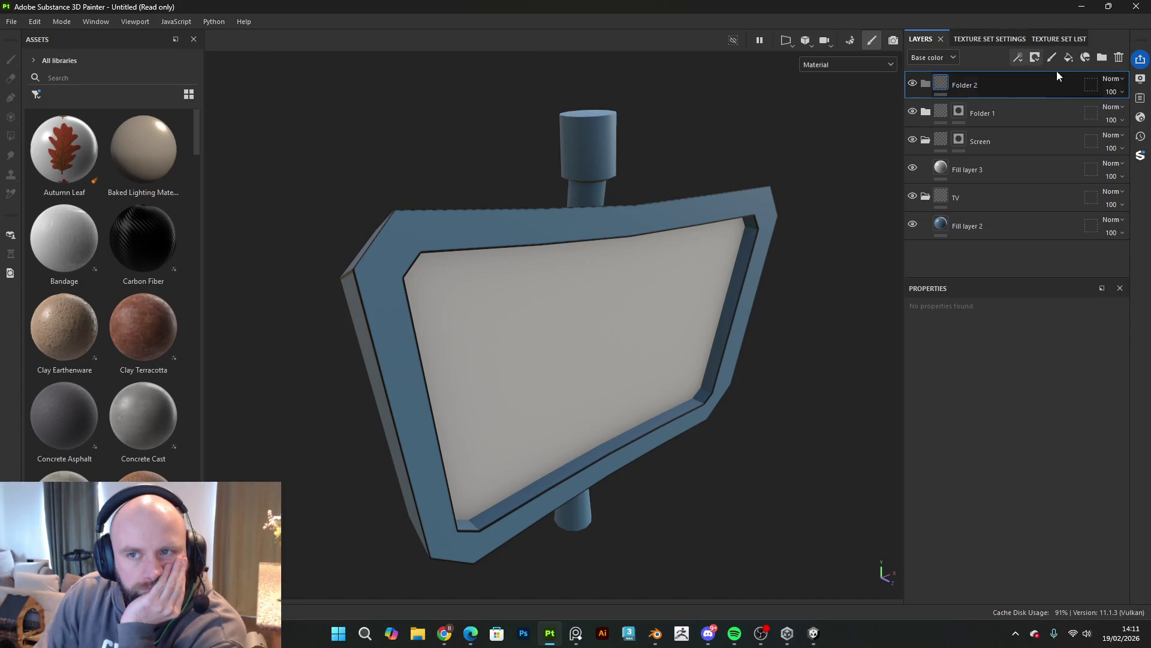
# Step: Add a new fill layer and set its base colour to a neutral grey
pyautogui.click(1068, 59)
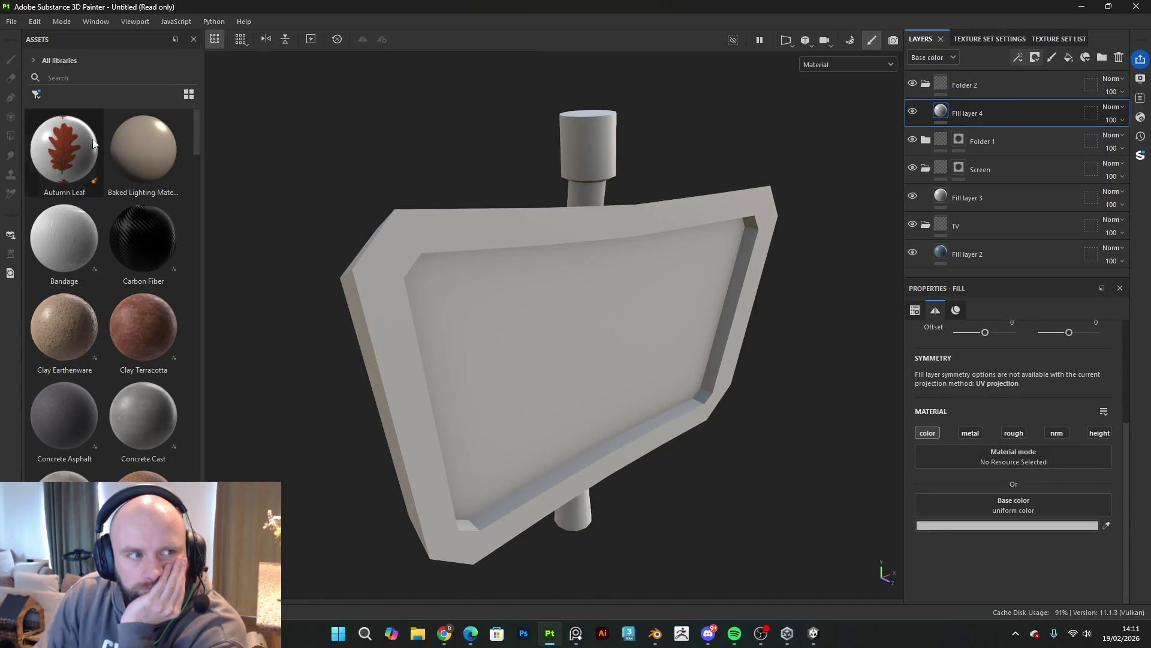
pyautogui.click(970, 527)
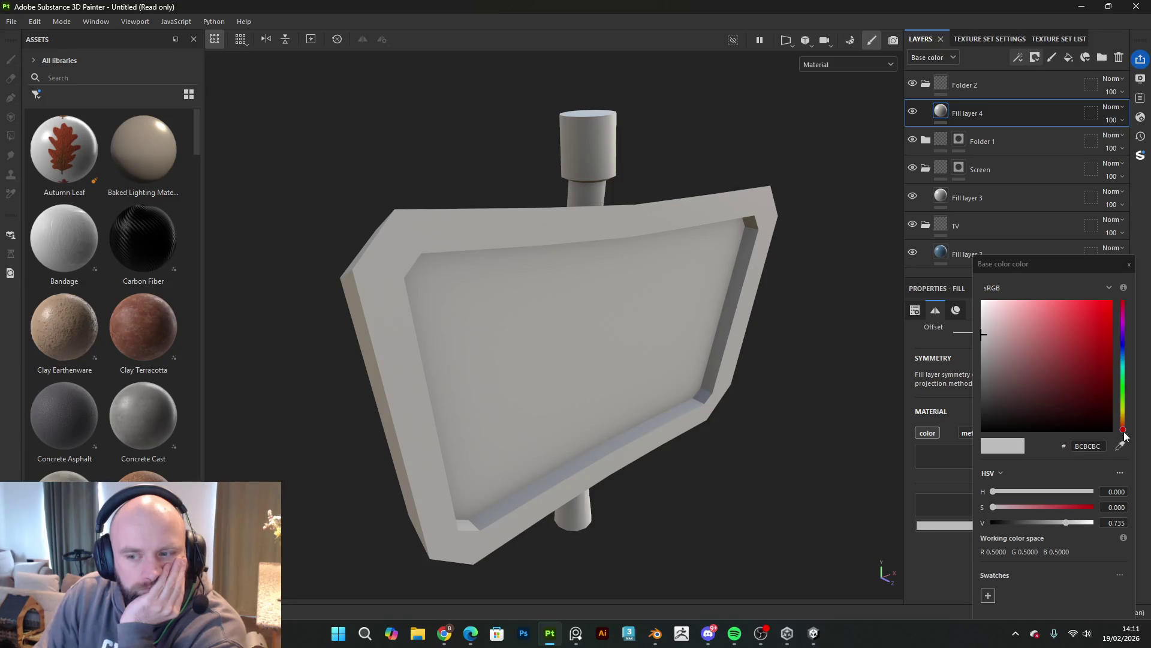
pyautogui.click(1125, 391)
pyautogui.moveTo(1125, 390); pyautogui.dragTo(1124, 356)
pyautogui.moveTo(1026, 352)
pyautogui.mouseDown()
pyautogui.moveTo(990, 378)
pyautogui.moveTo(1000, 382)
pyautogui.moveTo(990, 352)
pyautogui.mouseUp()
pyautogui.click(1129, 265)
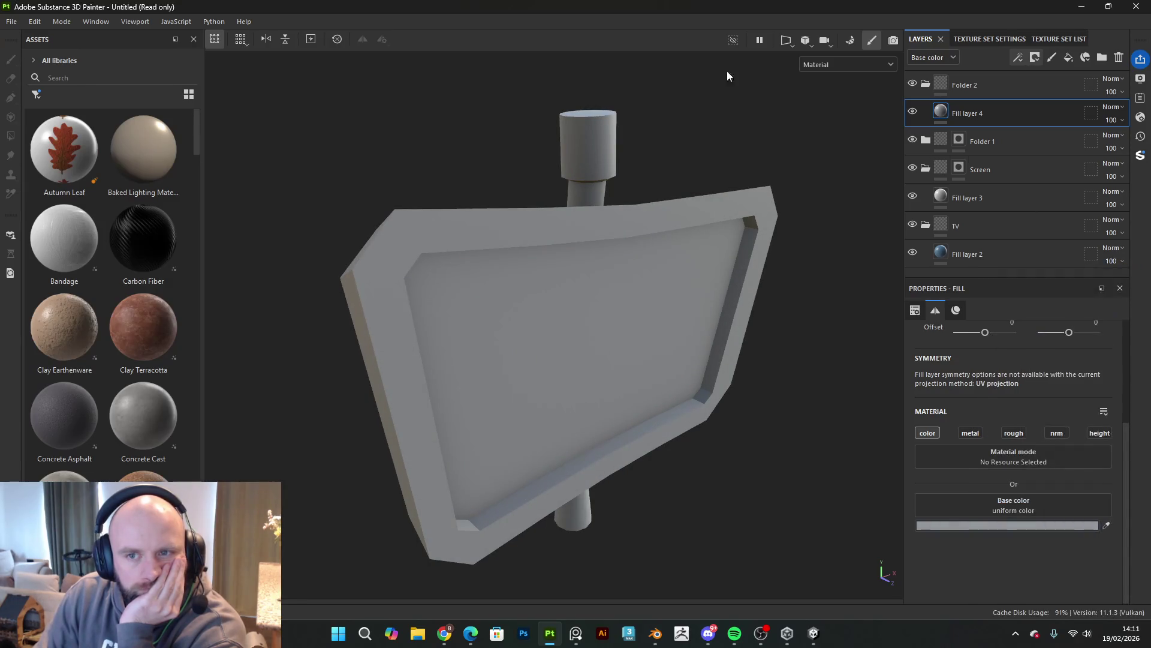
# Step: Give Folder 2 a black mask and reveal the grey on the post with mesh-mode polygon fill
pyautogui.click(1035, 57)
pyautogui.click(941, 86)
pyautogui.click(942, 86)
pyautogui.click(1035, 57)
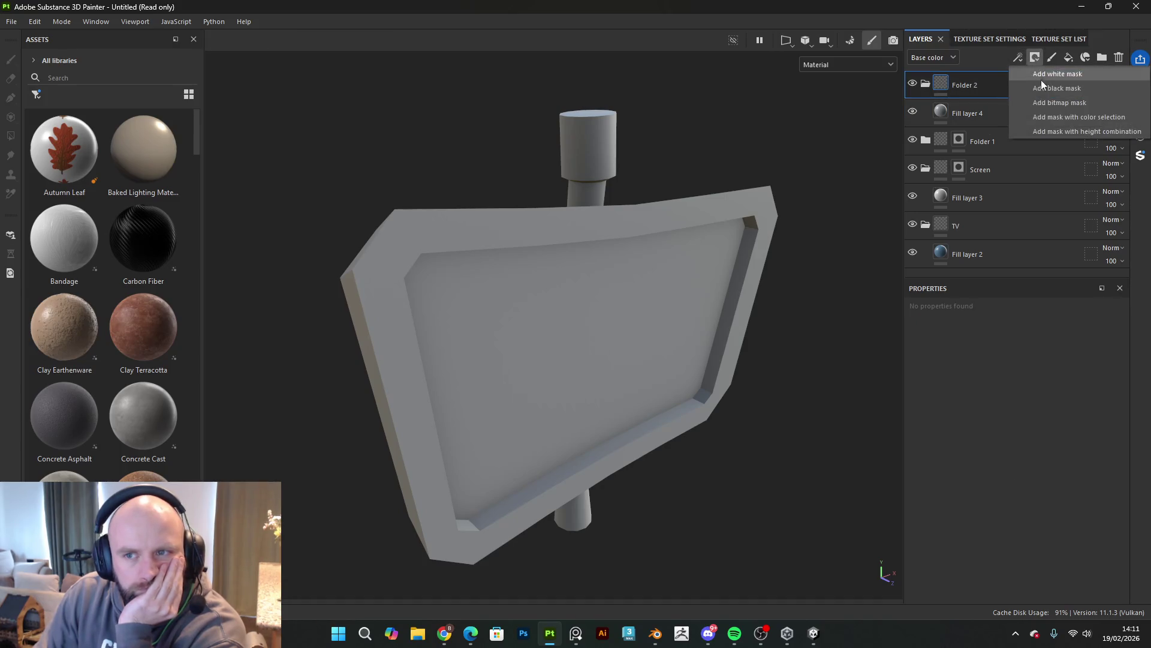
pyautogui.click(1041, 79)
pyautogui.click(12, 137)
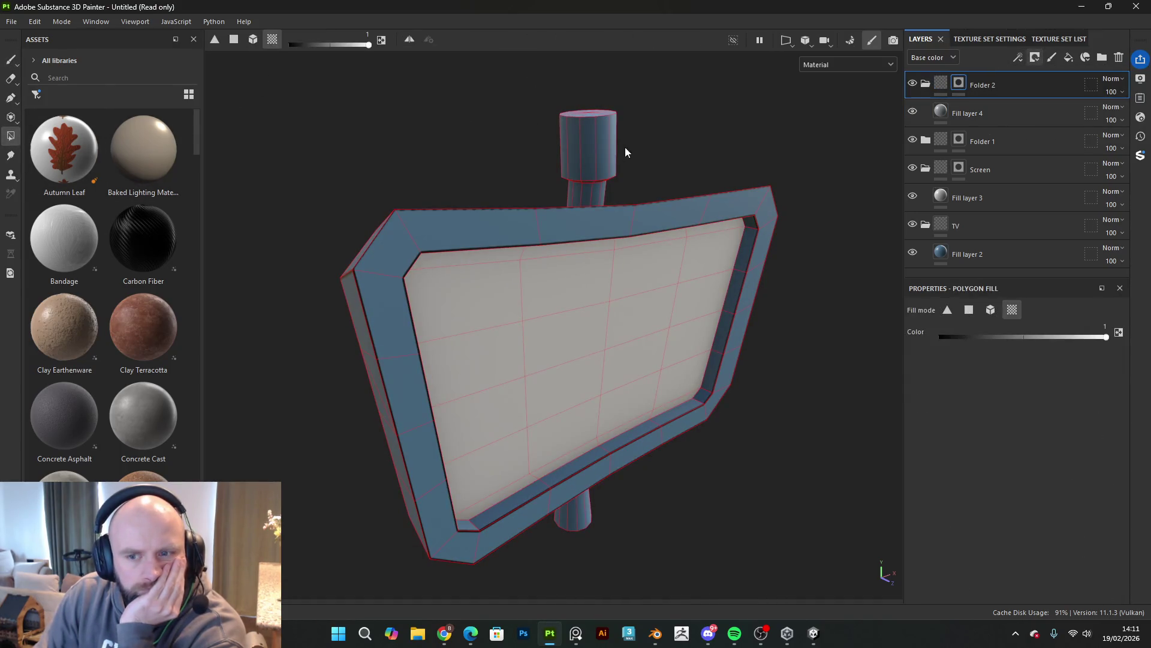
pyautogui.click(991, 310)
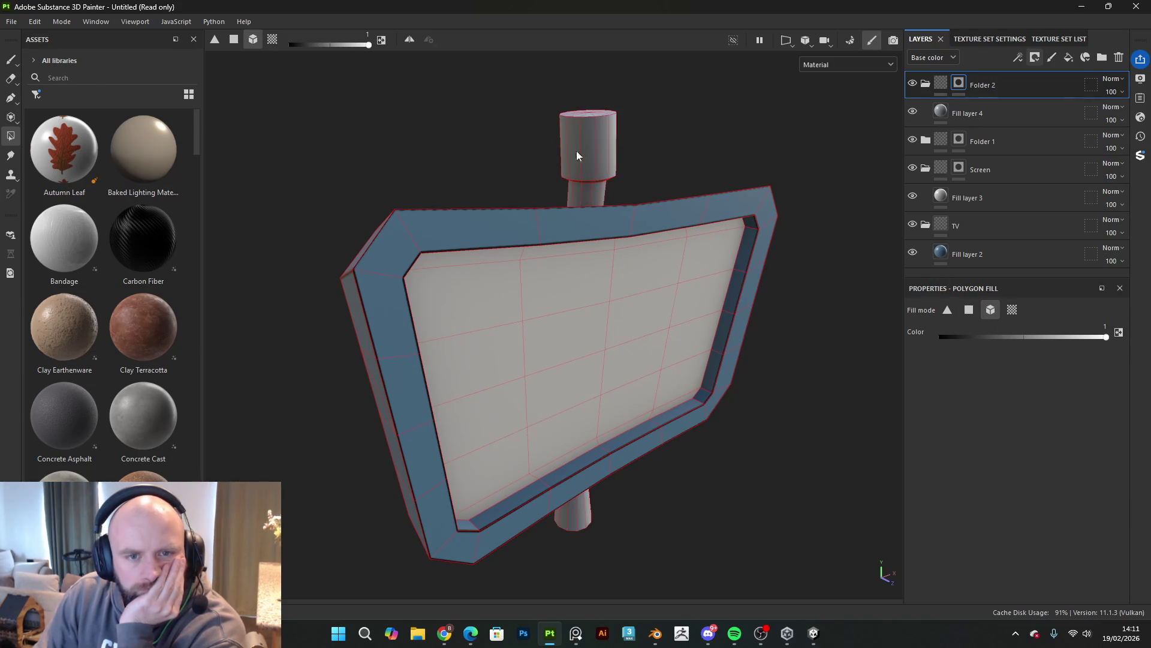
pyautogui.click(10, 59)
pyautogui.keyDown('alt'); pyautogui.moveTo(780, 180); pyautogui.dragTo(877, 134); pyautogui.keyUp('alt')
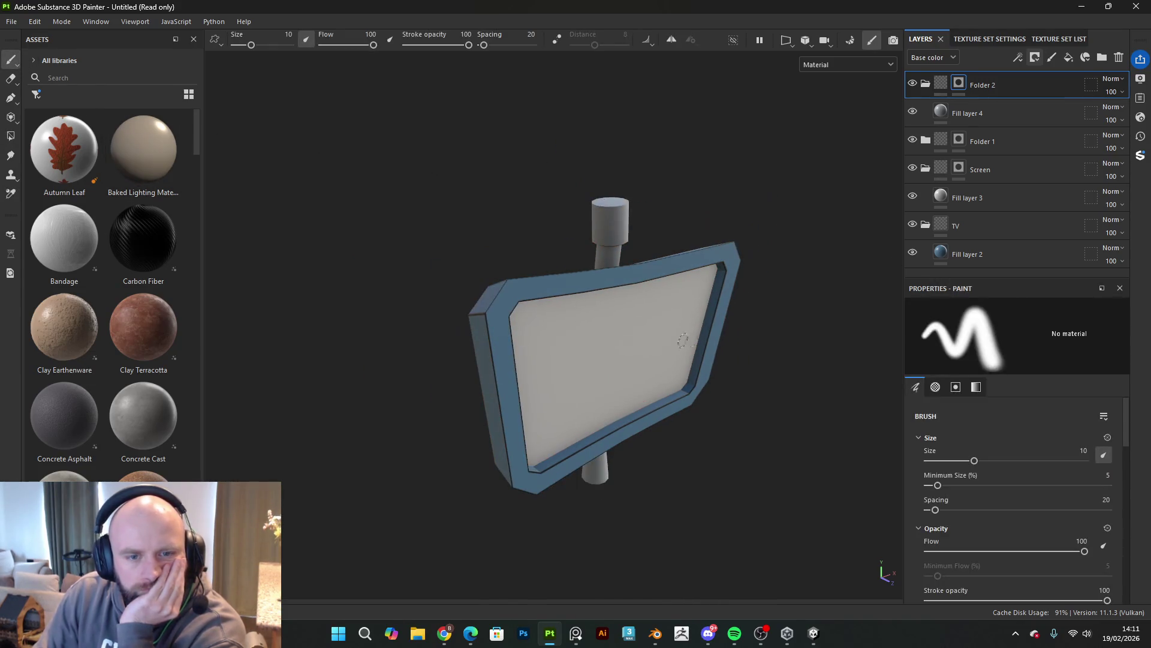
pyautogui.moveTo(776, 347)
pyautogui.keyDown('alt'); pyautogui.mouseDown()
pyautogui.moveTo(688, 326)
pyautogui.moveTo(792, 339)
pyautogui.moveTo(762, 341)
pyautogui.moveTo(662, 300)
pyautogui.moveTo(632, 348)
pyautogui.moveTo(589, 366)
pyautogui.moveTo(599, 330)
pyautogui.moveTo(584, 327)
pyautogui.moveTo(632, 270)
pyautogui.moveTo(670, 286)
pyautogui.moveTo(659, 295)
pyautogui.moveTo(663, 342)
pyautogui.moveTo(629, 380)
pyautogui.mouseUp(); pyautogui.keyUp('alt')
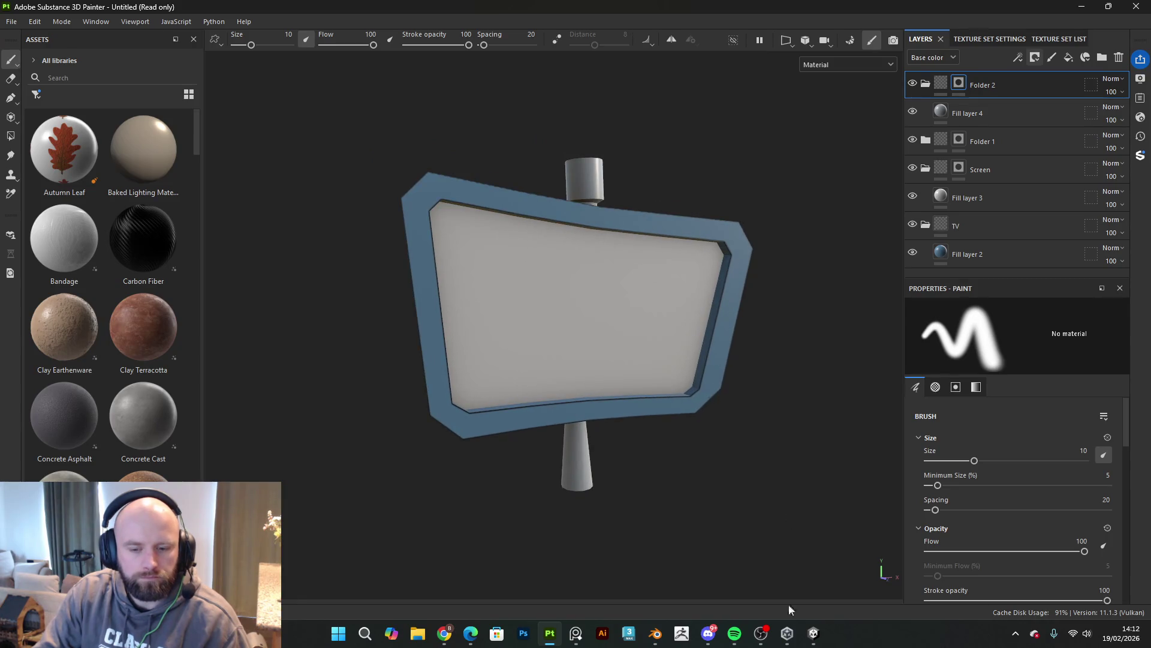
pyautogui.moveTo(575, 633)
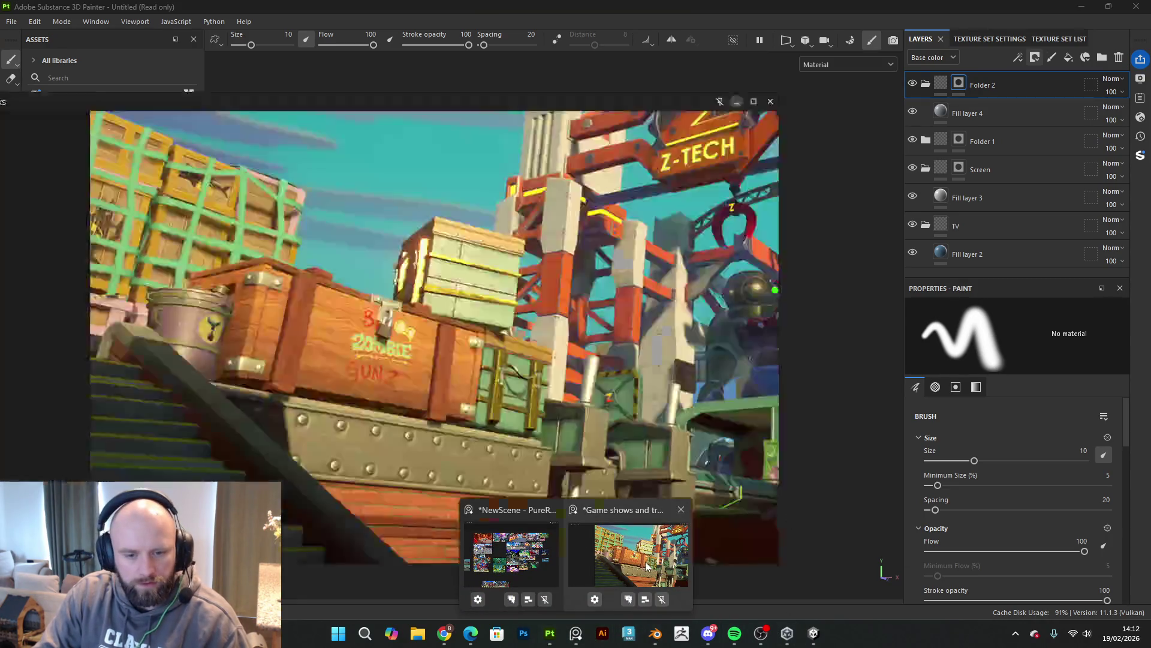
pyautogui.click(647, 540)
pyautogui.click(779, 370)
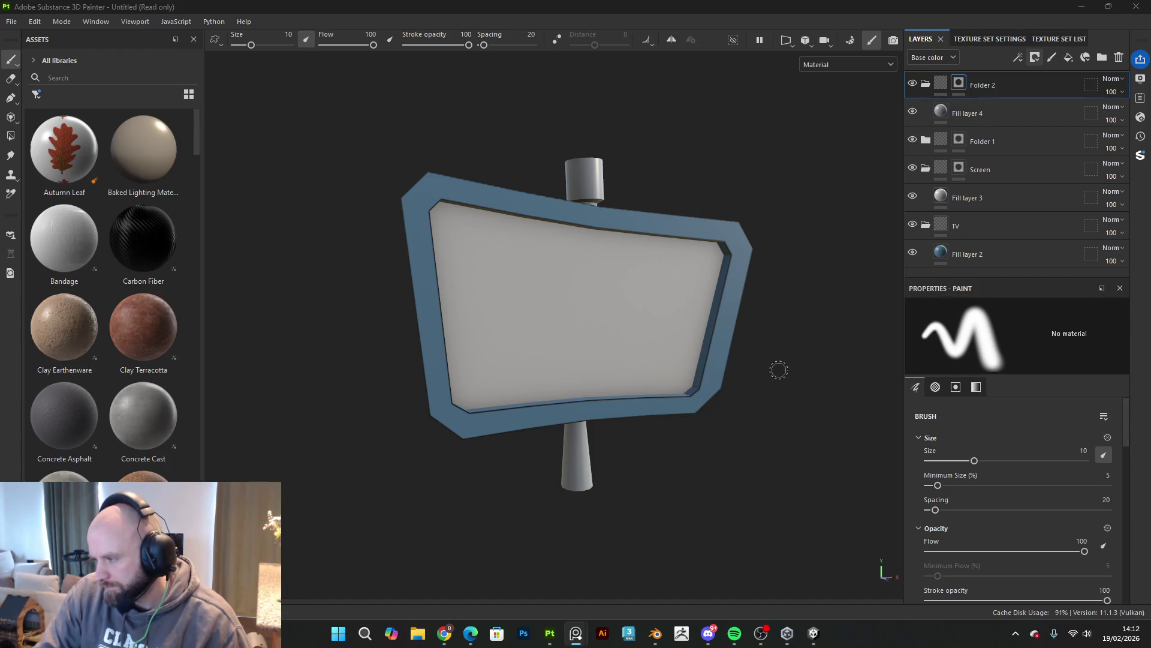
pyautogui.moveTo(578, 634)
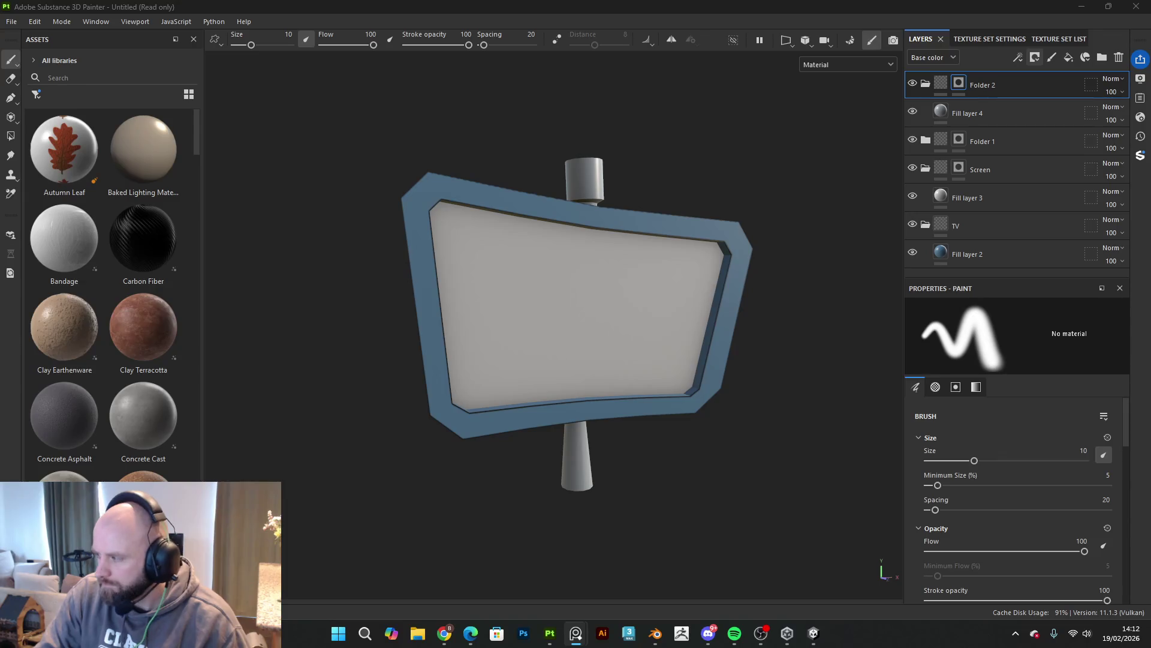
pyautogui.moveTo(673, 334)
pyautogui.keyDown('alt'); pyautogui.mouseDown()
pyautogui.moveTo(617, 308)
pyautogui.moveTo(361, 338)
pyautogui.moveTo(319, 406)
pyautogui.moveTo(976, 270)
pyautogui.moveTo(825, 238)
pyautogui.moveTo(596, 236)
pyautogui.moveTo(581, 291)
pyautogui.moveTo(650, 288)
pyautogui.mouseUp(); pyautogui.keyUp('alt')
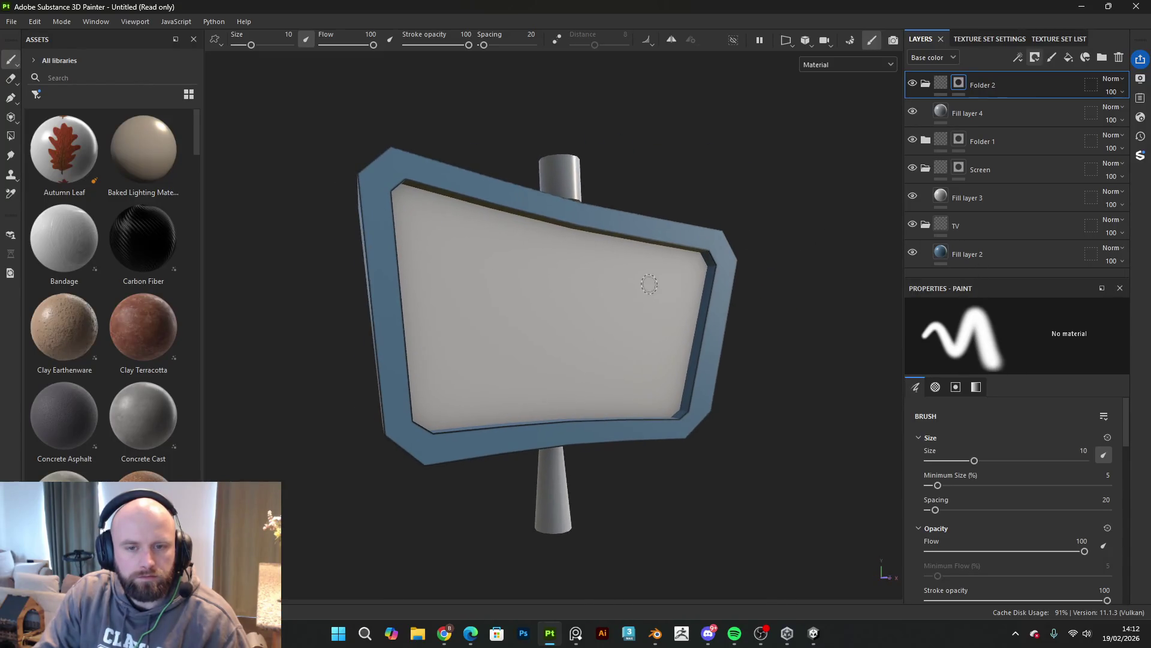
pyautogui.click(575, 633)
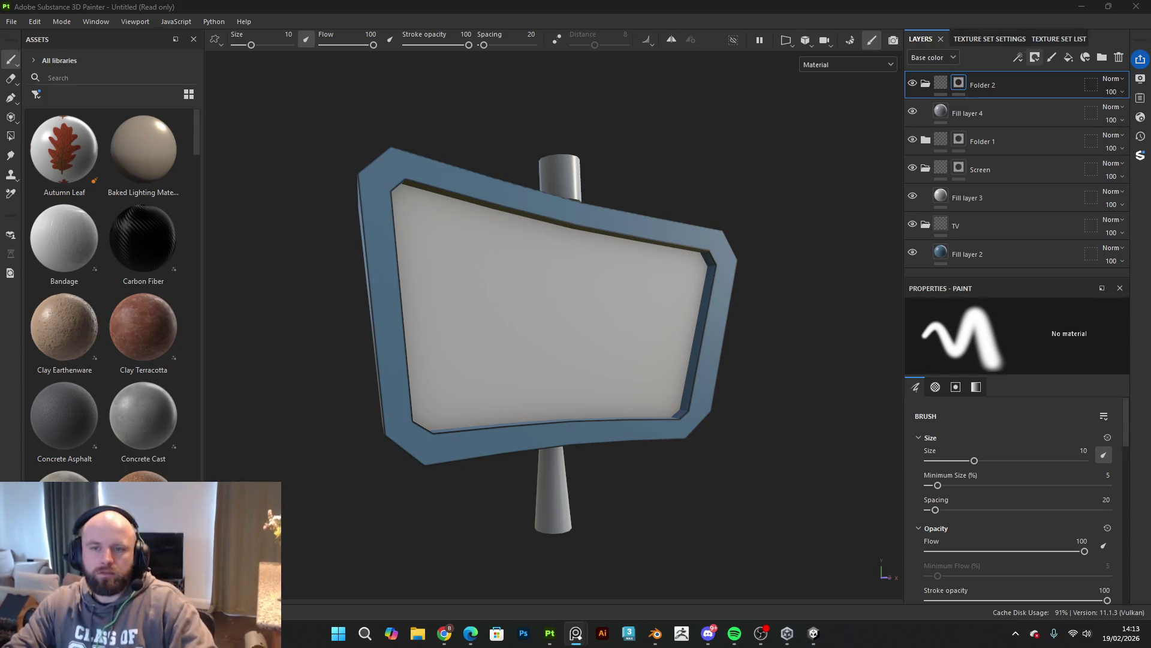
pyautogui.click(943, 195)
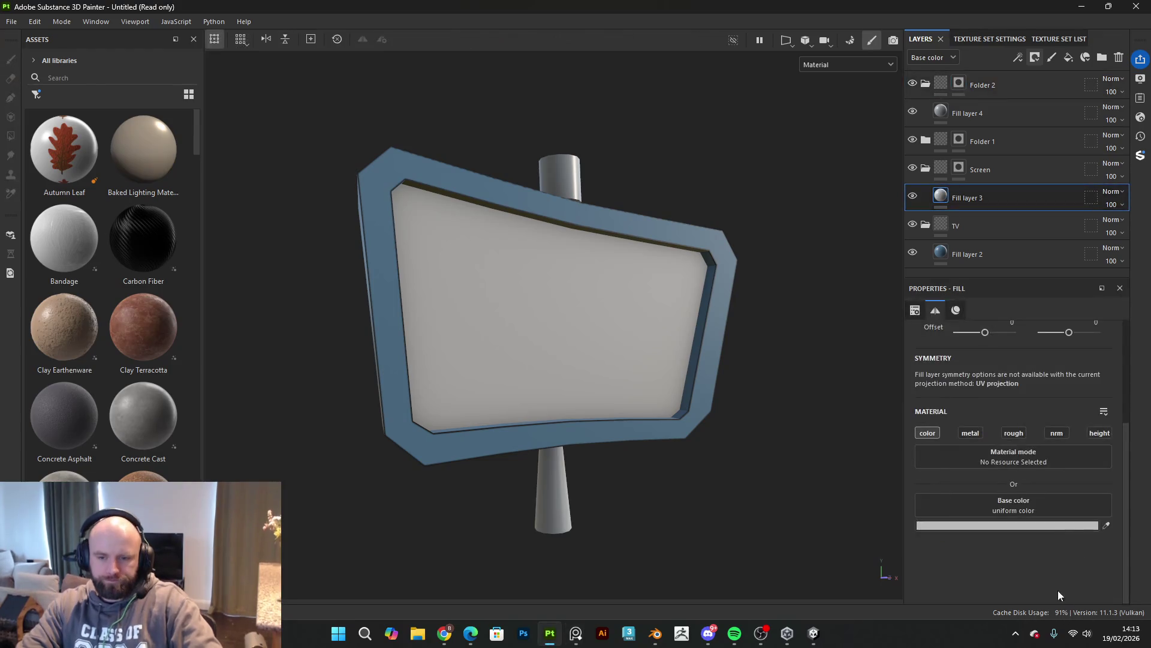
# Step: Set Fill layer 3's base colour to black
pyautogui.click(1056, 525)
pyautogui.click(912, 374)
pyautogui.click(883, 432)
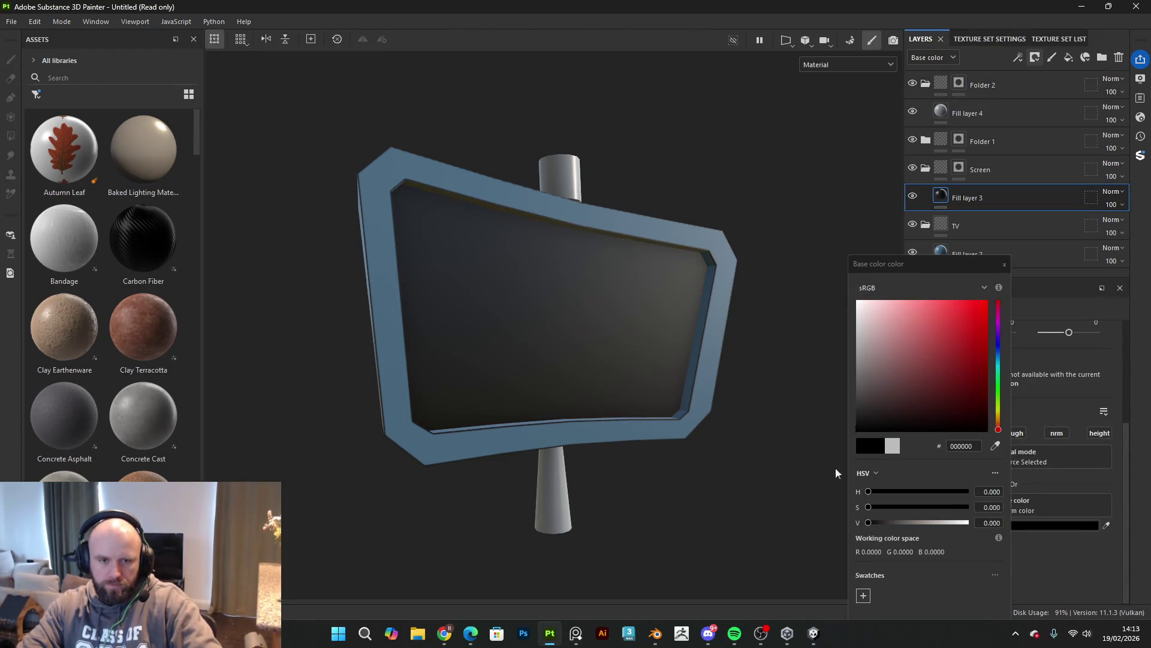
pyautogui.click(1005, 264)
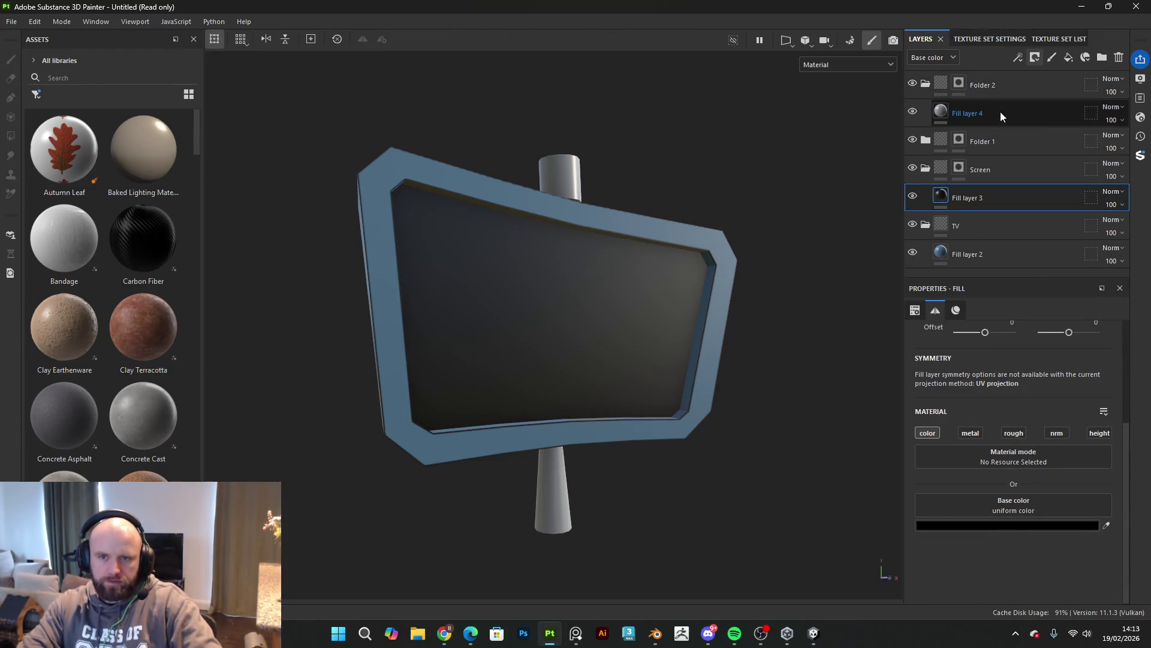
# Step: Add Fill layer 5 in cyan 3EDAF0 and hide it with a black mask
pyautogui.click(1069, 57)
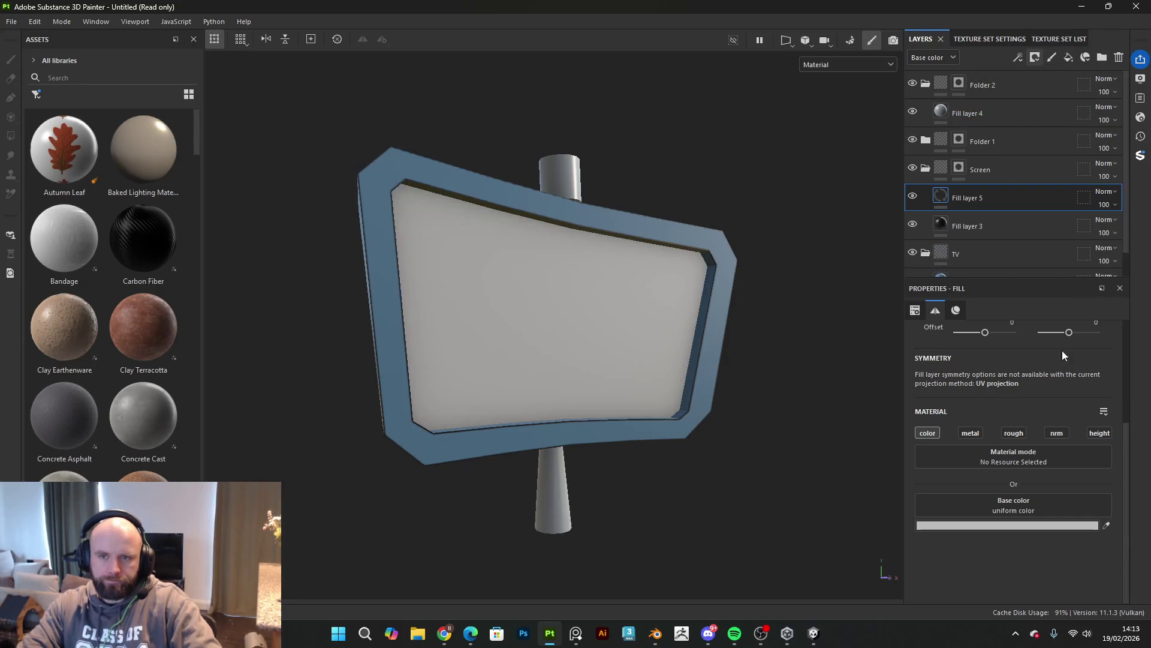
pyautogui.click(1029, 525)
pyautogui.moveTo(1010, 429); pyautogui.dragTo(1010, 362)
pyautogui.moveTo(930, 355); pyautogui.dragTo(964, 308)
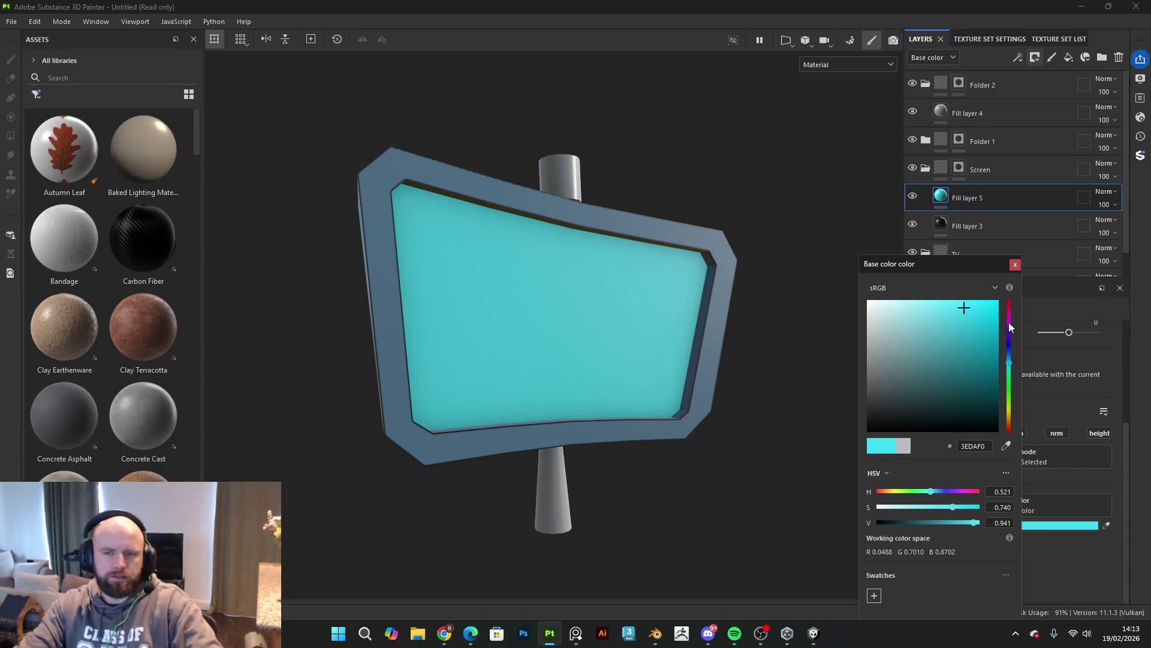
pyautogui.click(1022, 268)
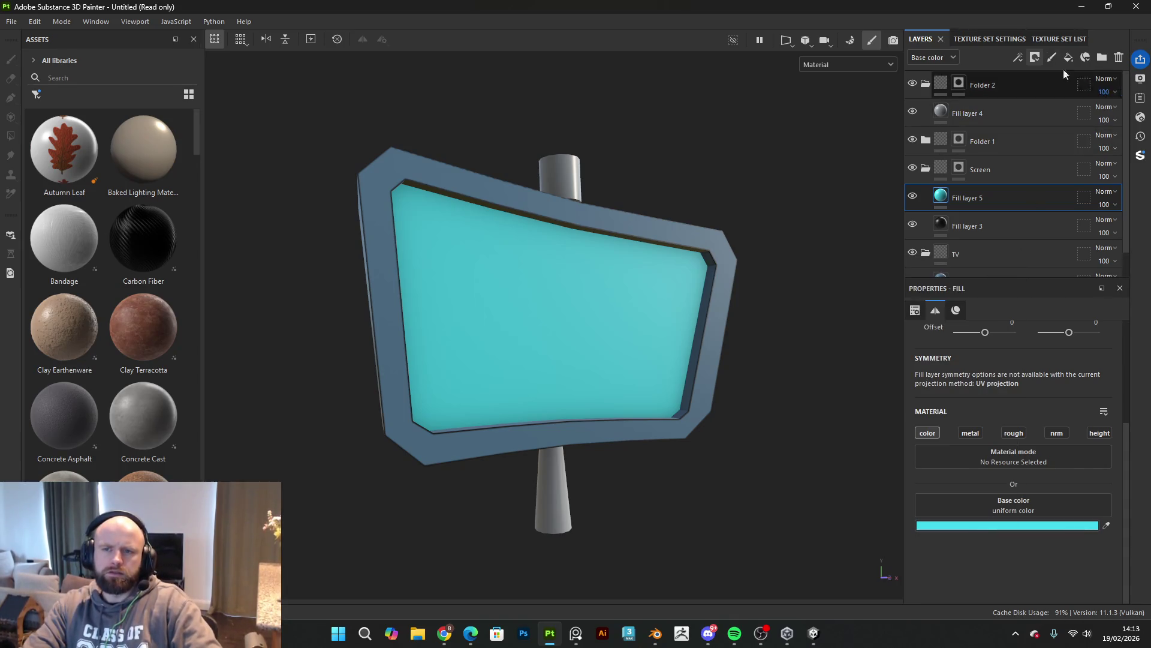
pyautogui.click(1036, 58)
pyautogui.click(1049, 86)
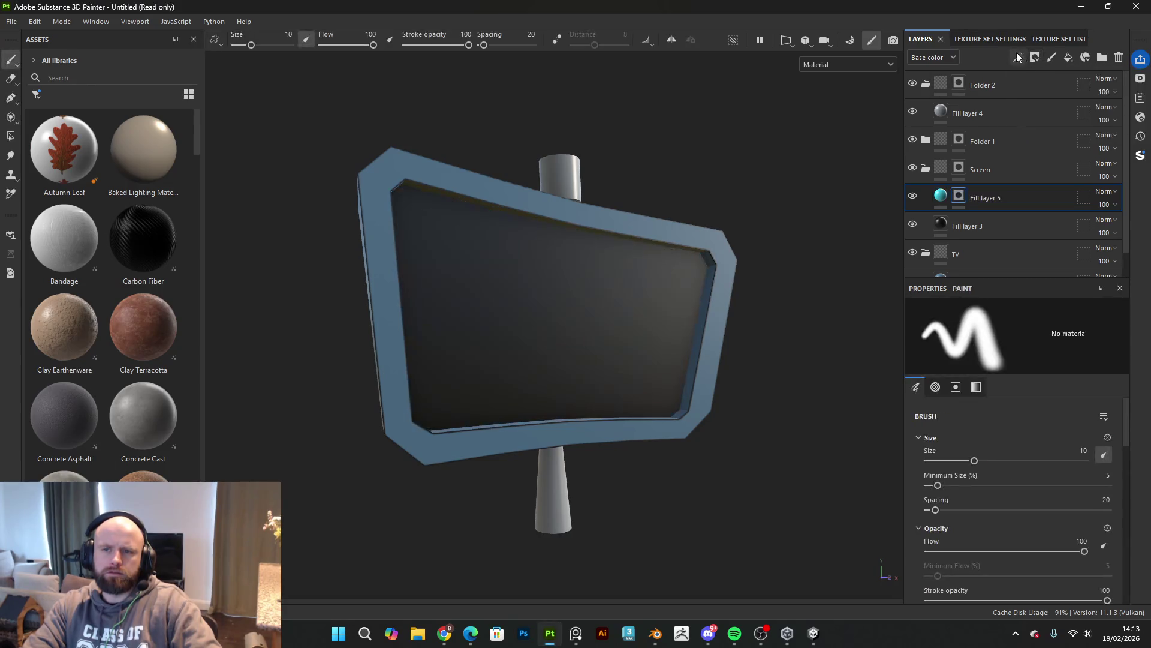
# Step: Add an Ambient Occlusion generator to Fill layer 5's mask with balance 0.19
pyautogui.click(1017, 57)
pyautogui.click(1044, 74)
pyautogui.click(1055, 339)
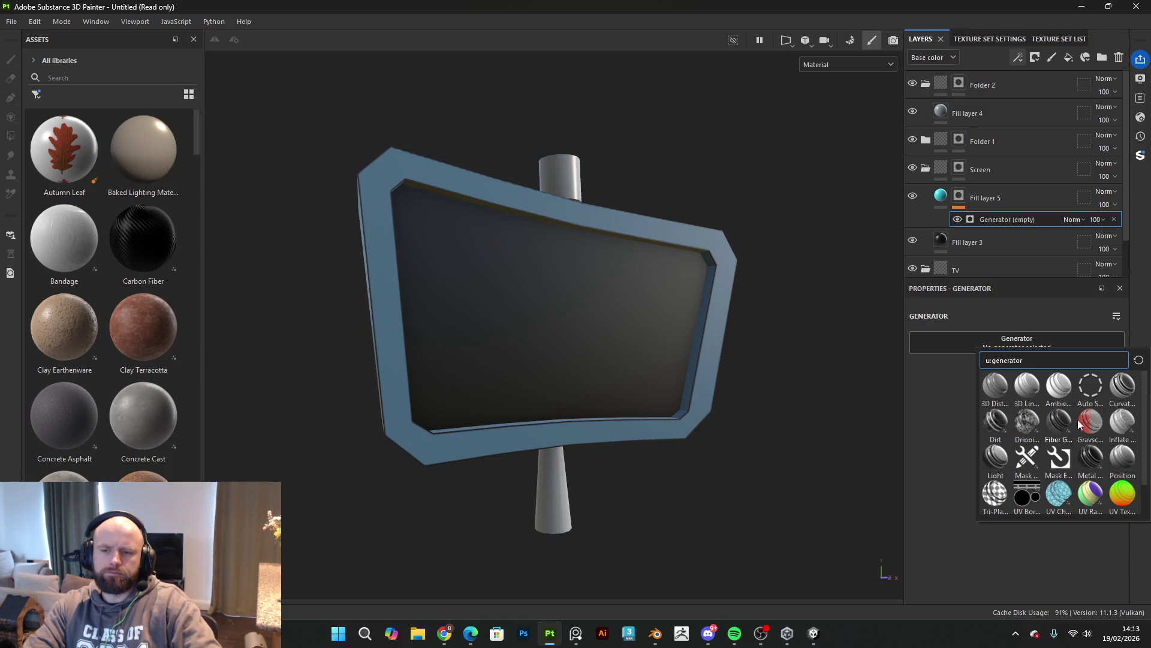
pyautogui.click(1059, 386)
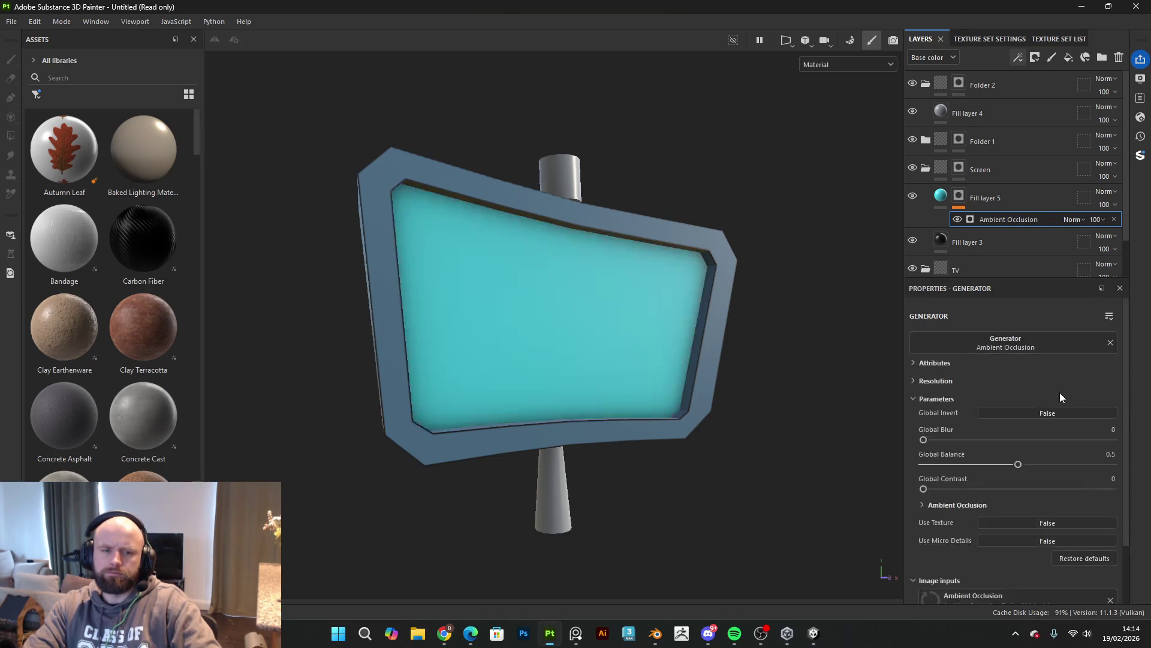
pyautogui.scroll(2, 801, 332)
pyautogui.moveTo(1018, 464)
pyautogui.mouseDown()
pyautogui.moveTo(1041, 465)
pyautogui.moveTo(954, 464)
pyautogui.moveTo(970, 445)
pyautogui.moveTo(1044, 457)
pyautogui.mouseUp()
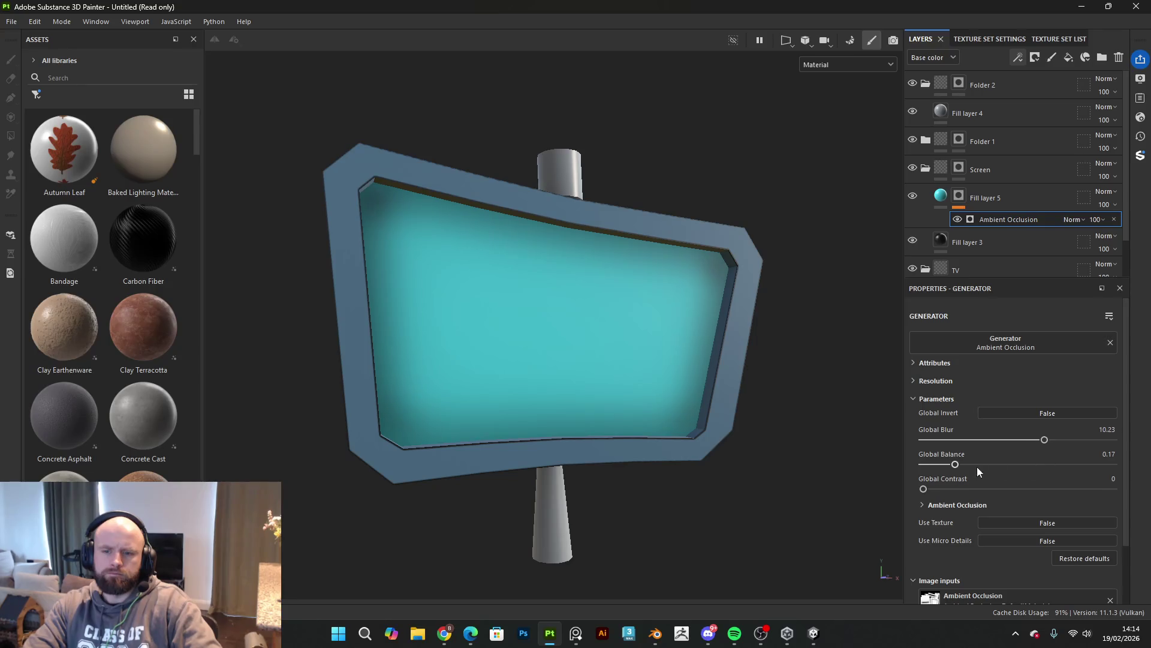
pyautogui.moveTo(949, 464); pyautogui.dragTo(959, 464)
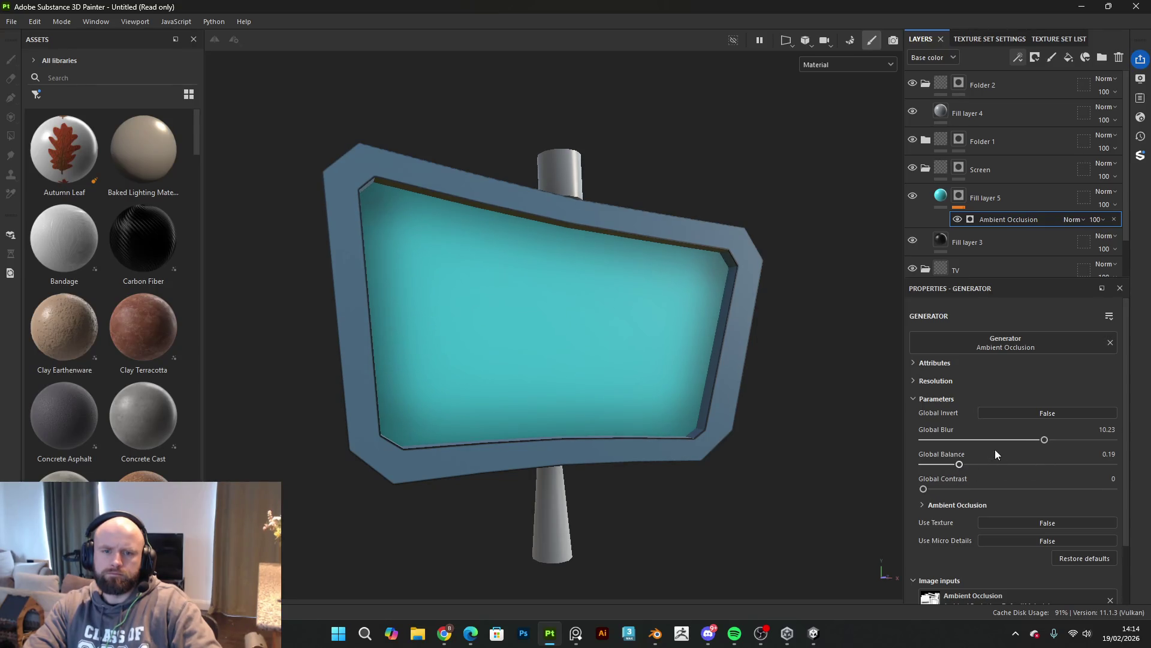
# Step: Fine-tune the ambient occlusion blur and balance while inspecting the cyan screen's shaded edges
pyautogui.scroll(-2, 781, 400)
pyautogui.moveTo(781, 396)
pyautogui.keyDown('alt'); pyautogui.mouseDown()
pyautogui.moveTo(562, 382)
pyautogui.moveTo(742, 408)
pyautogui.moveTo(704, 377)
pyautogui.mouseUp(); pyautogui.keyUp('alt')
pyautogui.scroll(3, 681, 332)
pyautogui.moveTo(1044, 440); pyautogui.dragTo(1064, 443)
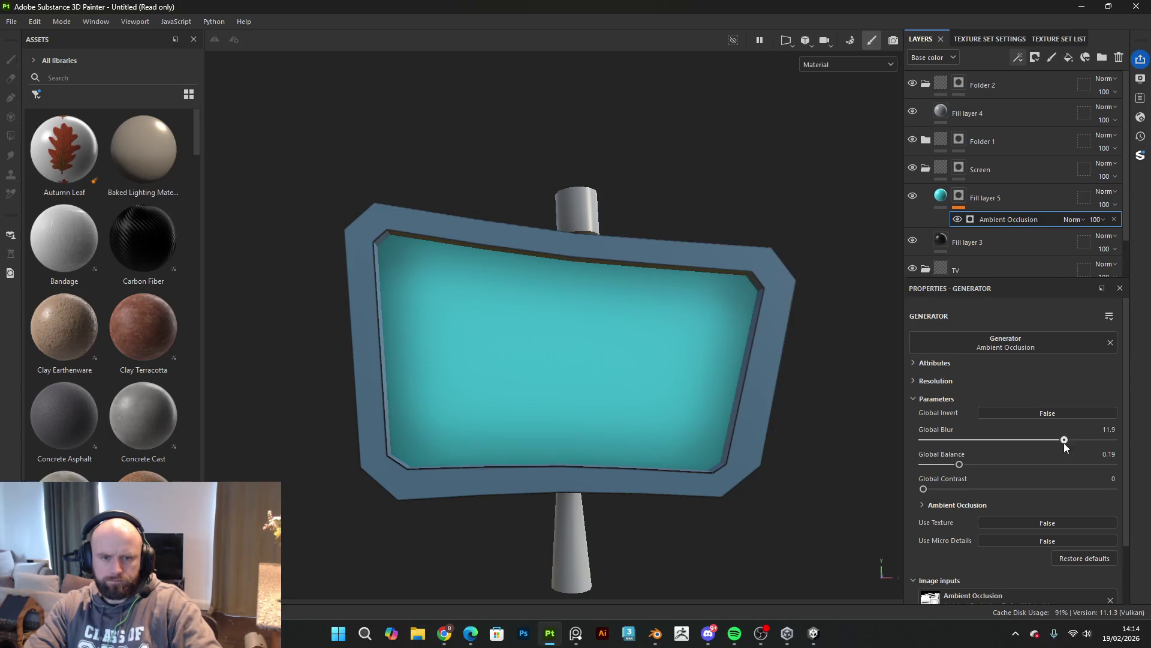
pyautogui.moveTo(962, 465); pyautogui.dragTo(940, 465)
pyautogui.moveTo(942, 465); pyautogui.dragTo(933, 465)
pyautogui.scroll(-2, 595, 362)
pyautogui.scroll(-2, 595, 363)
pyautogui.moveTo(771, 378)
pyautogui.keyDown('alt'); pyautogui.mouseDown()
pyautogui.moveTo(722, 372)
pyautogui.moveTo(749, 384)
pyautogui.mouseUp(); pyautogui.keyUp('alt')
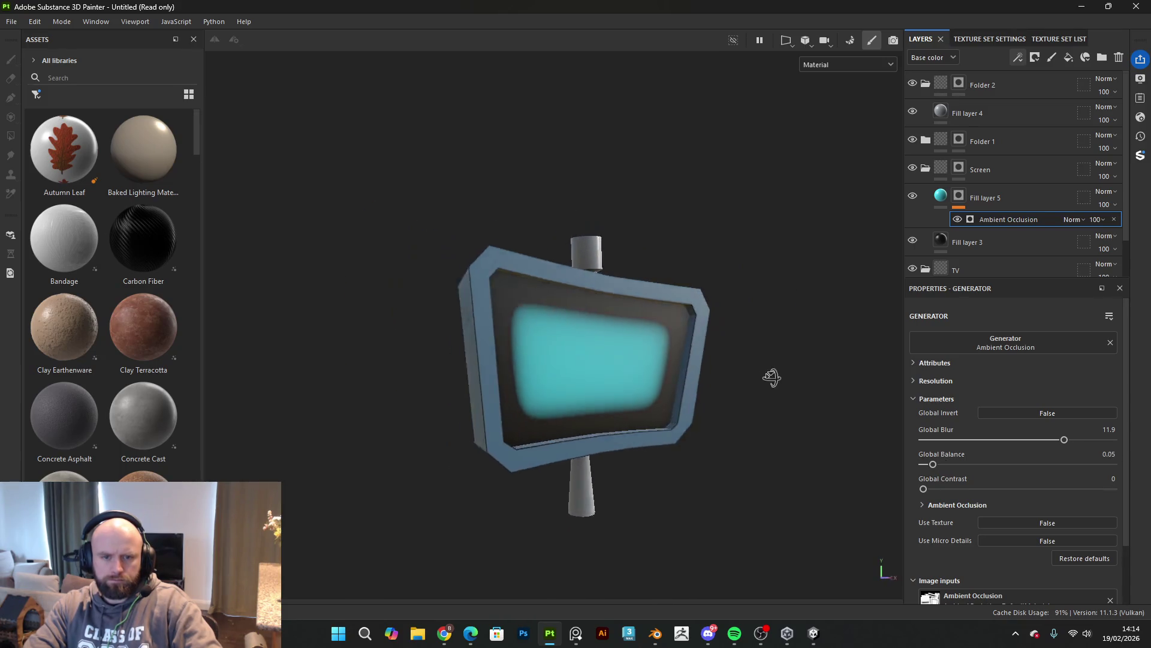
pyautogui.moveTo(934, 465); pyautogui.dragTo(958, 466)
pyautogui.moveTo(897, 430)
pyautogui.keyDown('alt'); pyautogui.mouseDown()
pyautogui.moveTo(830, 380)
pyautogui.moveTo(565, 347)
pyautogui.moveTo(689, 398)
pyautogui.moveTo(658, 376)
pyautogui.mouseUp(); pyautogui.keyUp('alt')
pyautogui.moveTo(658, 376)
pyautogui.keyDown('alt'); pyautogui.mouseDown(button='right')
pyautogui.moveTo(727, 411)
pyautogui.moveTo(807, 399)
pyautogui.moveTo(876, 357)
pyautogui.mouseUp(button='right'); pyautogui.keyUp('alt')
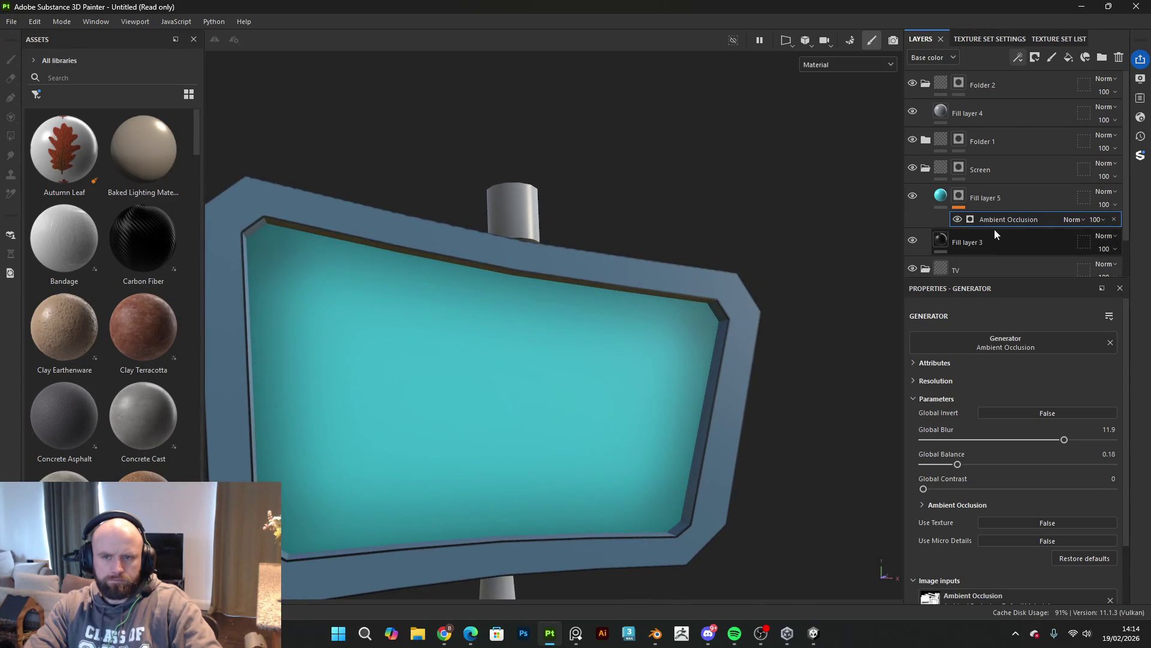
# Step: Try duplicating Fill layer 5, undo it, inspect the sign, then switch to the Unity editor
pyautogui.click(1023, 203)
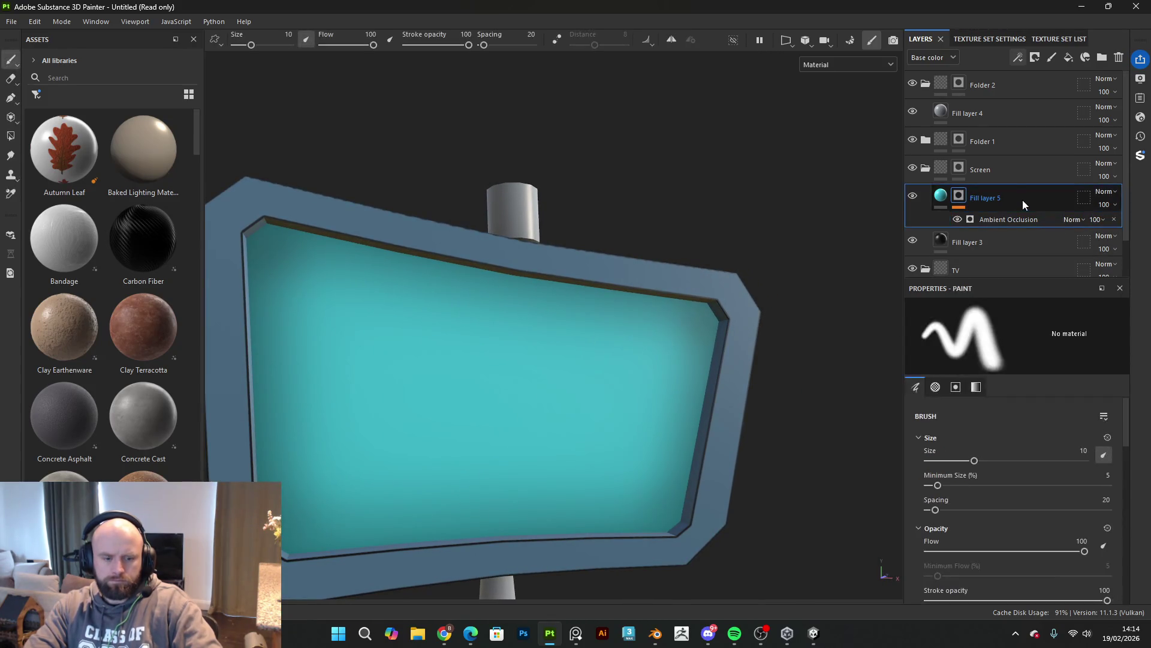
pyautogui.hotkey('ctrl', 'd')
pyautogui.press('f')
pyautogui.hotkey('ctrl', 'z')
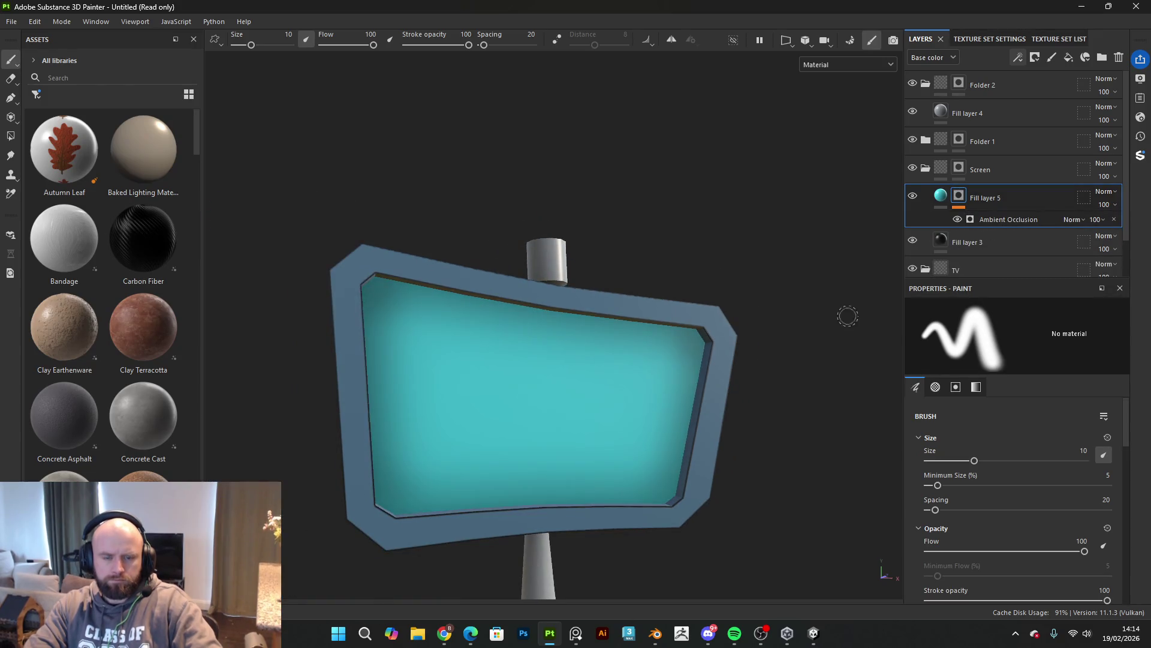
pyautogui.press('f')
pyautogui.scroll(-3, 850, 293)
pyautogui.moveTo(764, 308)
pyautogui.keyDown('alt'); pyautogui.mouseDown()
pyautogui.moveTo(504, 334)
pyautogui.moveTo(754, 343)
pyautogui.mouseUp(); pyautogui.keyUp('alt')
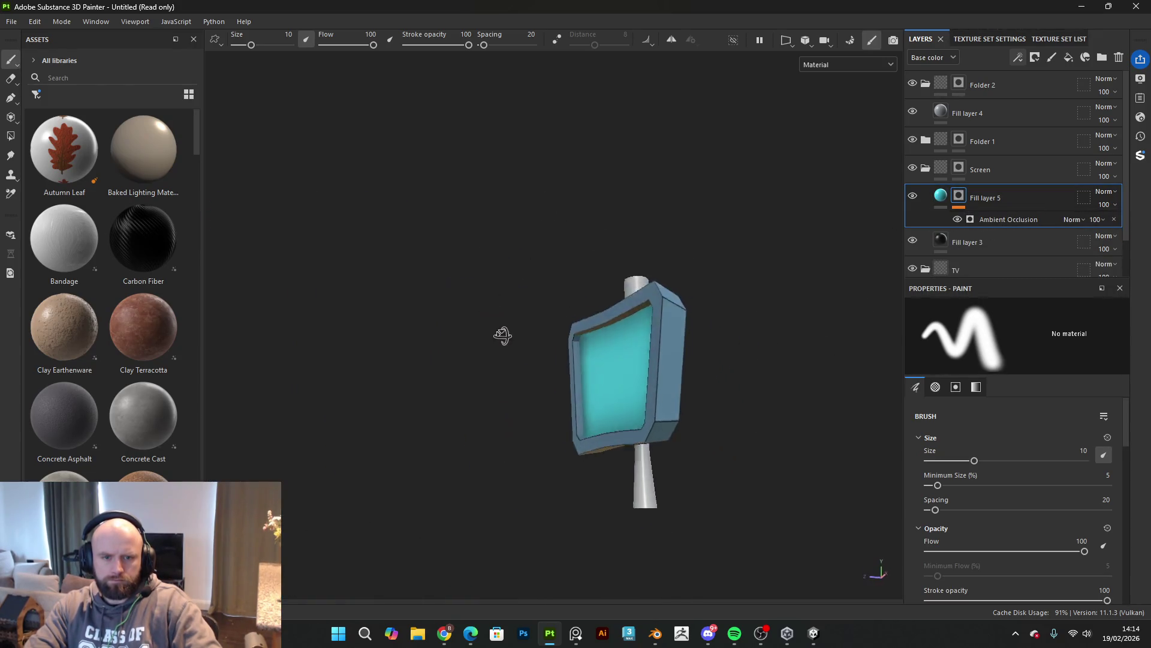
pyautogui.scroll(3, 754, 343)
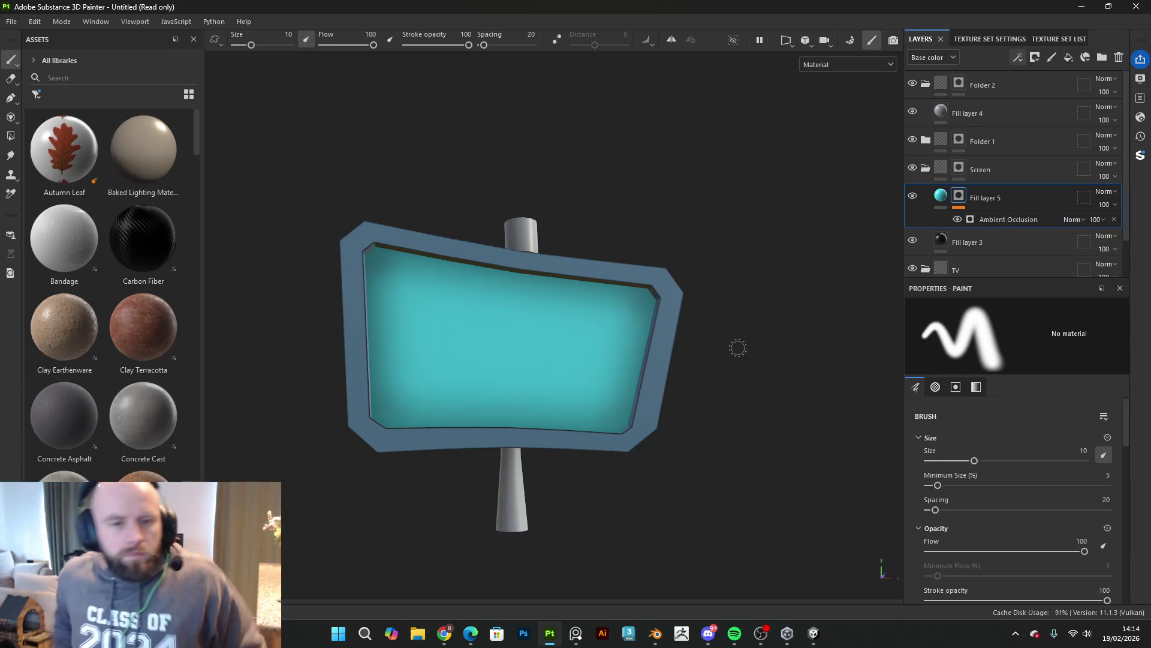
pyautogui.moveTo(684, 341)
pyautogui.keyDown('alt'); pyautogui.mouseDown()
pyautogui.moveTo(657, 357)
pyautogui.moveTo(751, 407)
pyautogui.mouseUp(); pyautogui.keyUp('alt')
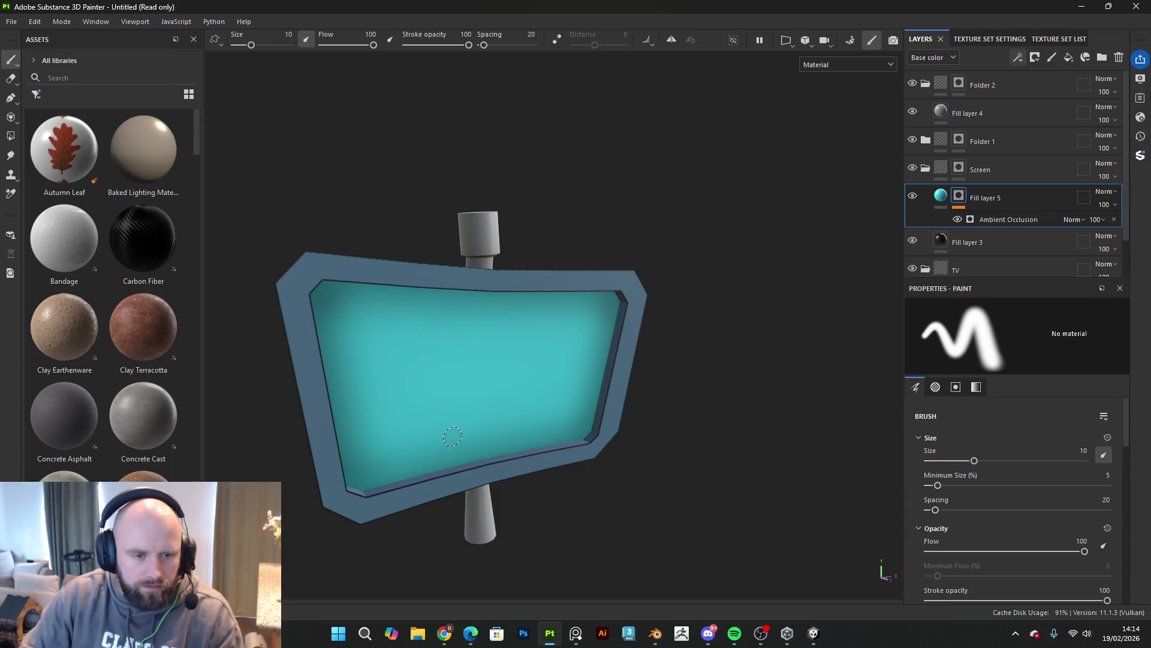
pyautogui.click(813, 633)
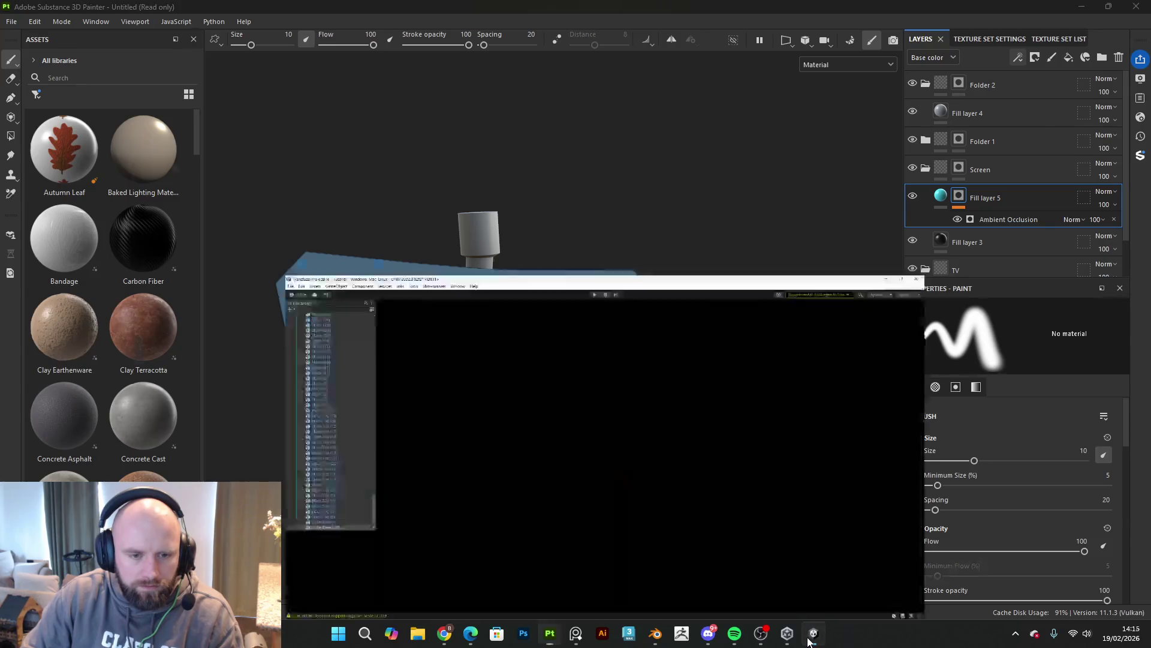
# Step: Look down the curved race track in Unity's Scene view, then minimize Unity
pyautogui.moveTo(651, 405); pyautogui.dragTo(776, 508, button='right')
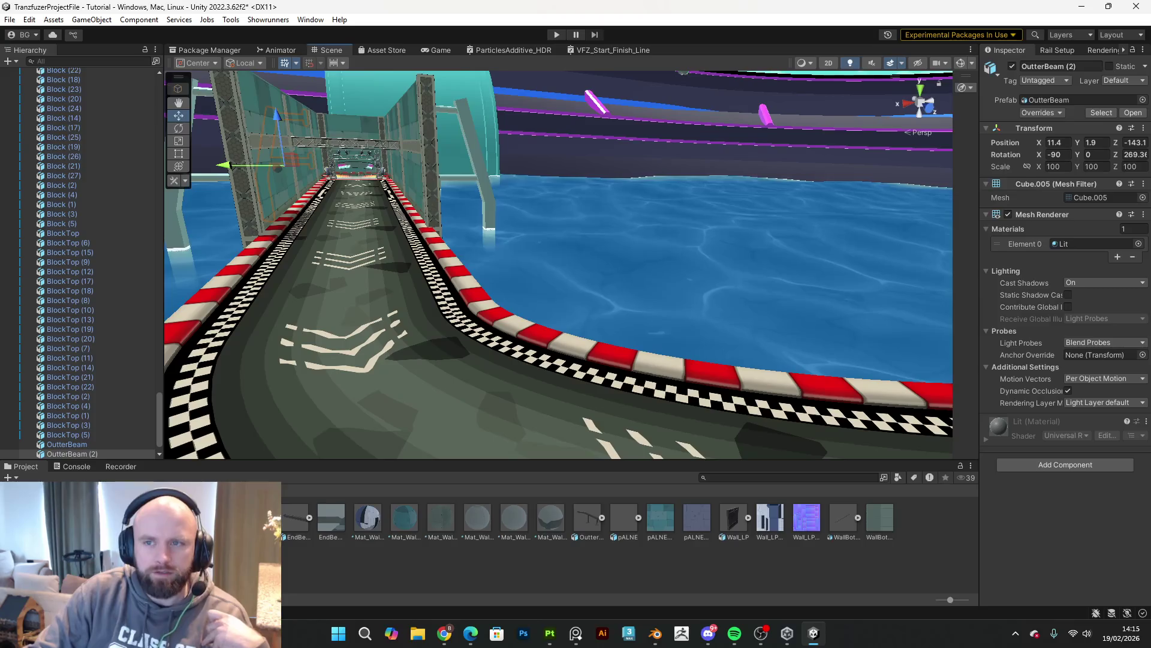
pyautogui.click(1082, 10)
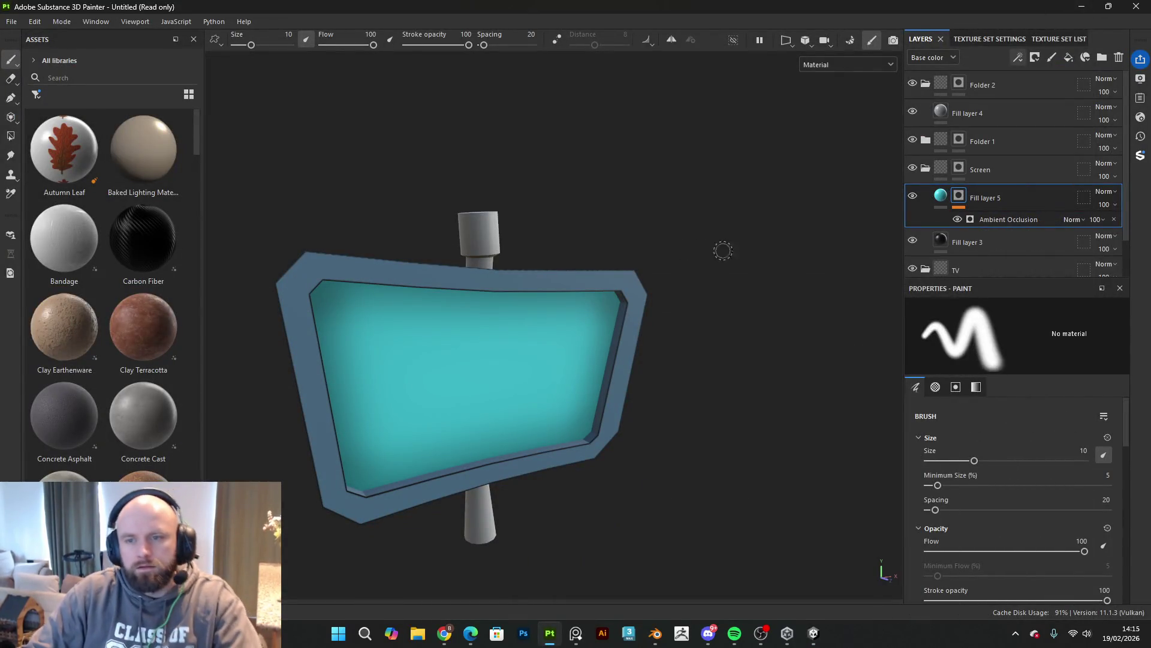
# Step: Reframe the sign and switch the viewport to the 3D/2D layout
pyautogui.keyDown('alt'); pyautogui.moveTo(679, 185); pyautogui.dragTo(676, 306, button='right'); pyautogui.keyUp('alt')
pyautogui.moveTo(676, 306)
pyautogui.keyDown('alt'); pyautogui.mouseDown()
pyautogui.moveTo(455, 352)
pyautogui.moveTo(448, 429)
pyautogui.moveTo(562, 296)
pyautogui.mouseUp(); pyautogui.keyUp('alt')
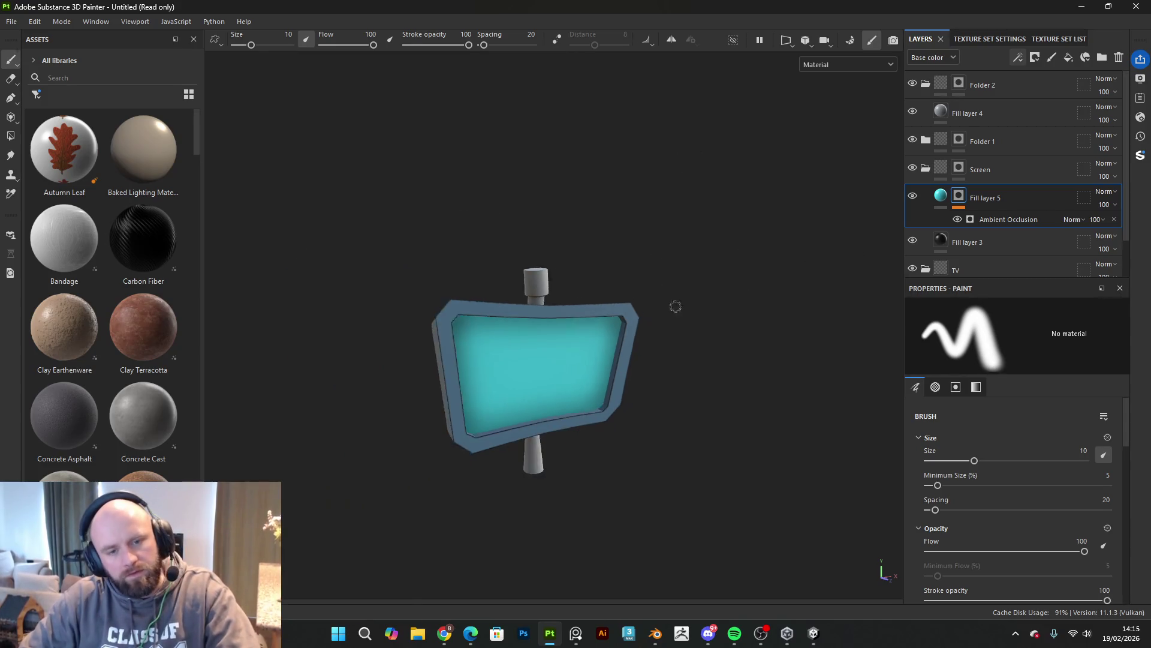
pyautogui.press('f')
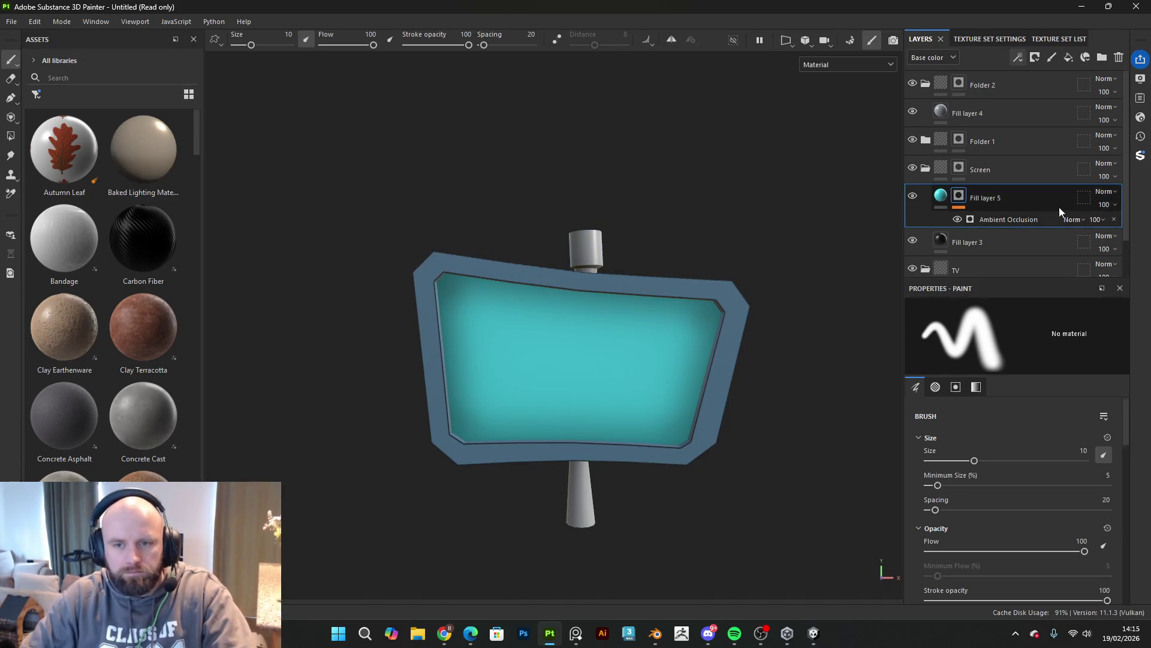
pyautogui.click(797, 37)
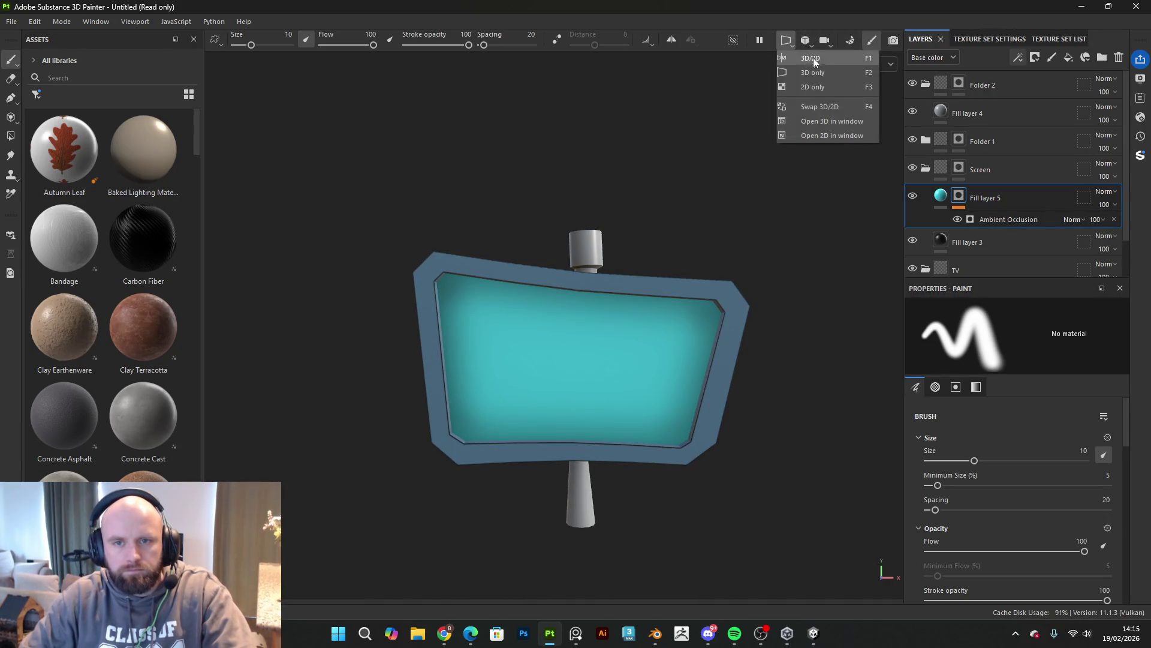
pyautogui.click(818, 69)
pyautogui.click(790, 39)
pyautogui.click(806, 57)
pyautogui.scroll(2, 711, 290)
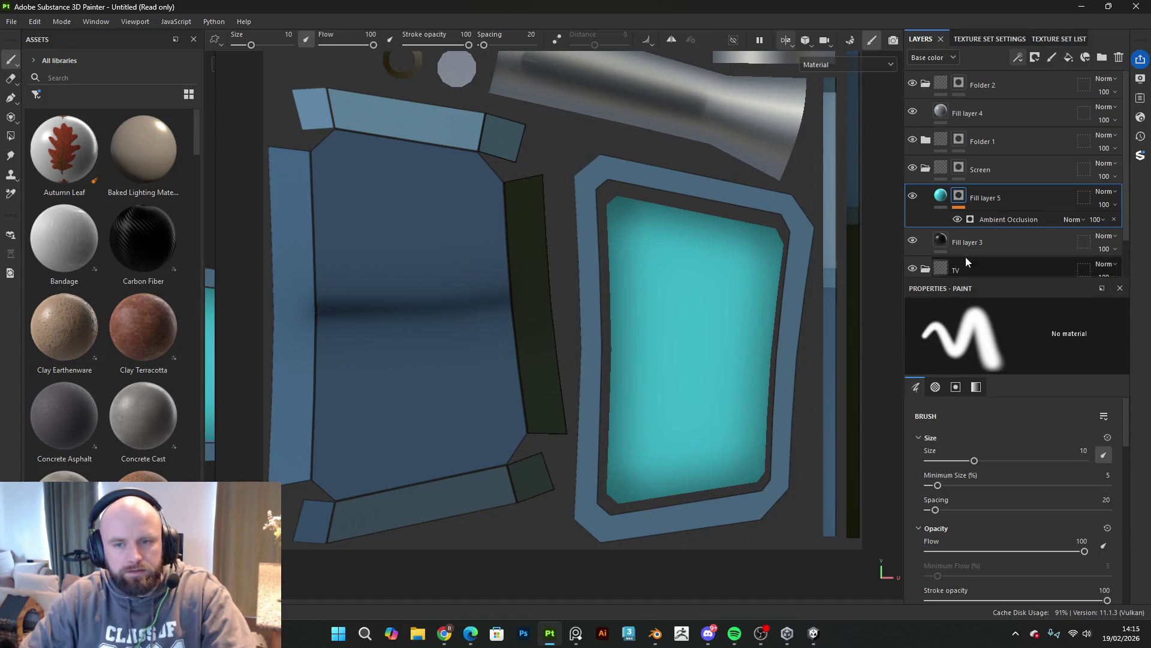
# Step: Add a red Fill layer 6 above the cyan screen and return to 3D-only view
pyautogui.click(1068, 58)
pyautogui.click(1012, 528)
pyautogui.click(966, 336)
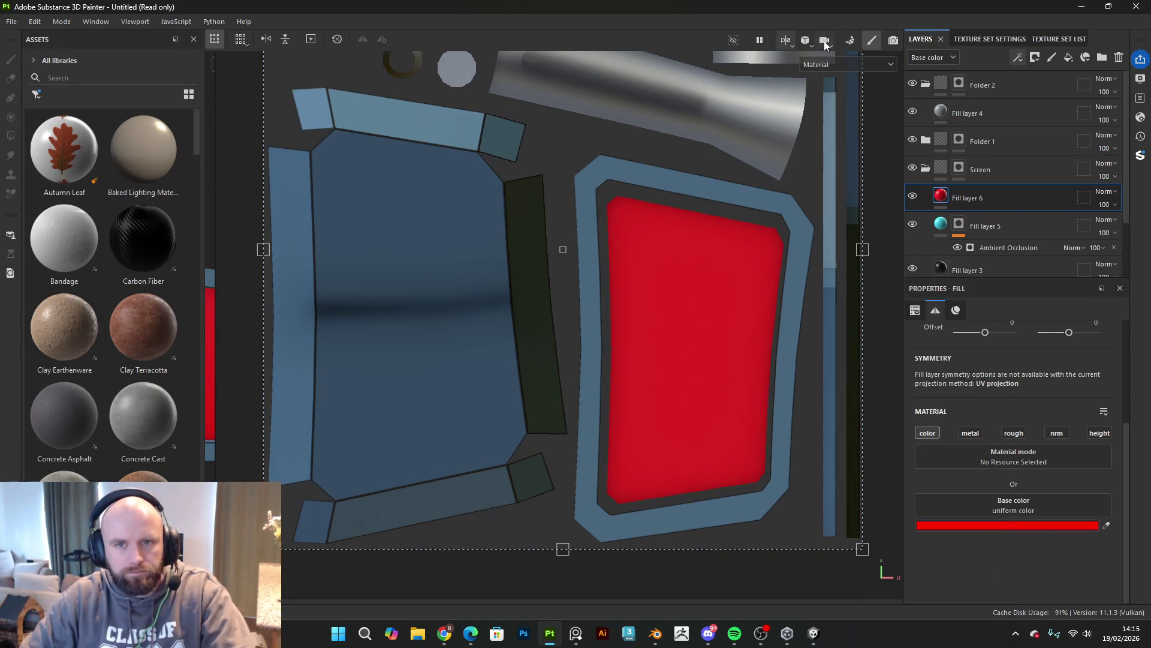
pyautogui.click(783, 44)
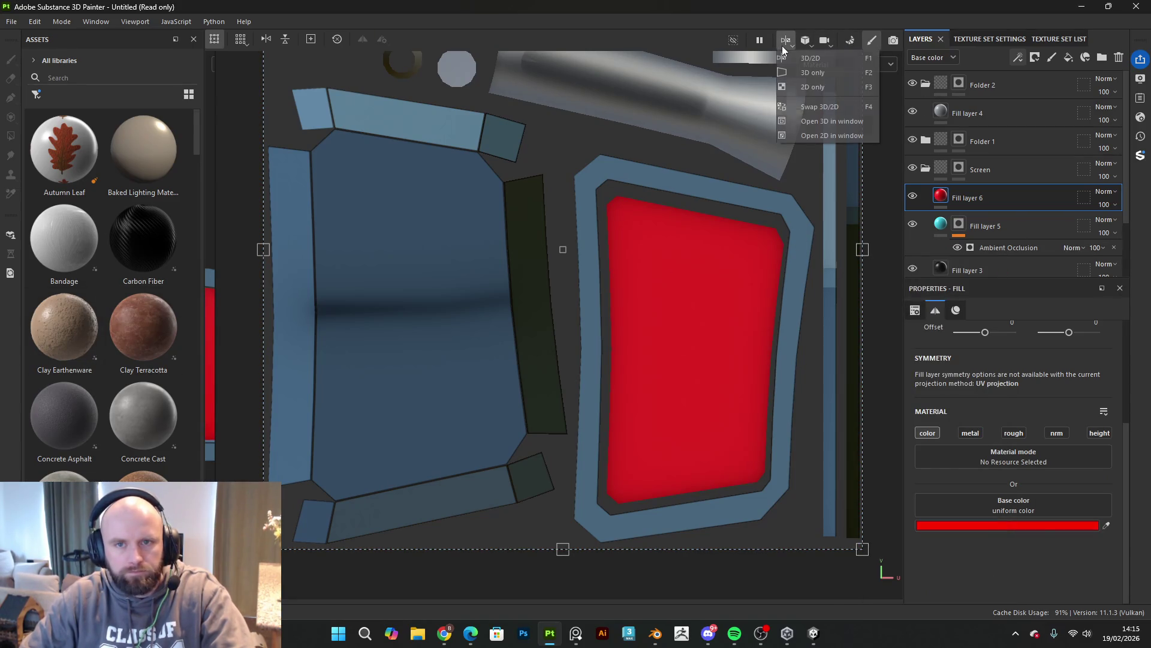
pyautogui.click(815, 71)
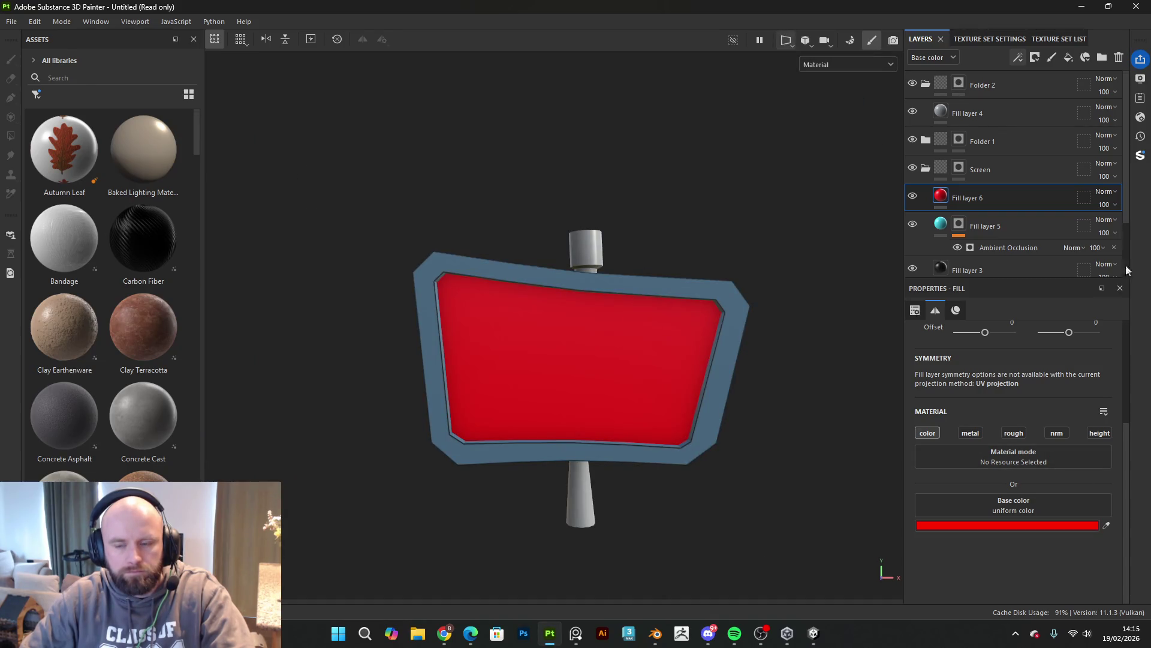
# Step: Give Fill layer 6 a black mask with a Fill effect, and filter Assets to textures
pyautogui.click(1037, 60)
pyautogui.click(1038, 81)
pyautogui.click(1018, 58)
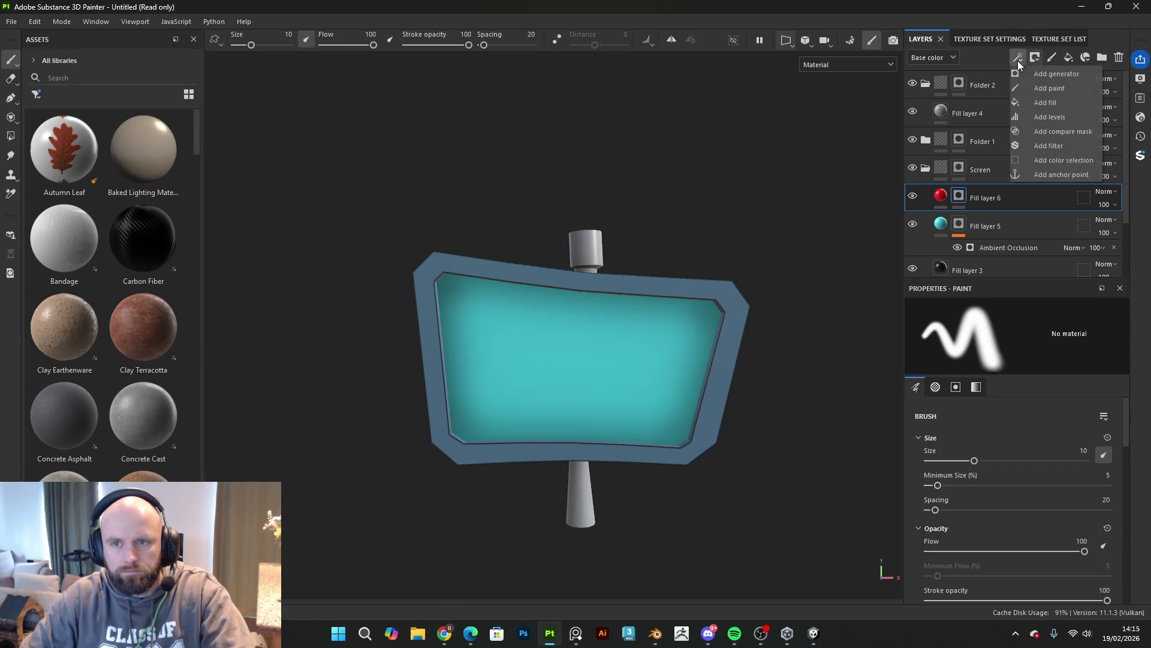
pyautogui.click(1038, 103)
pyautogui.click(37, 95)
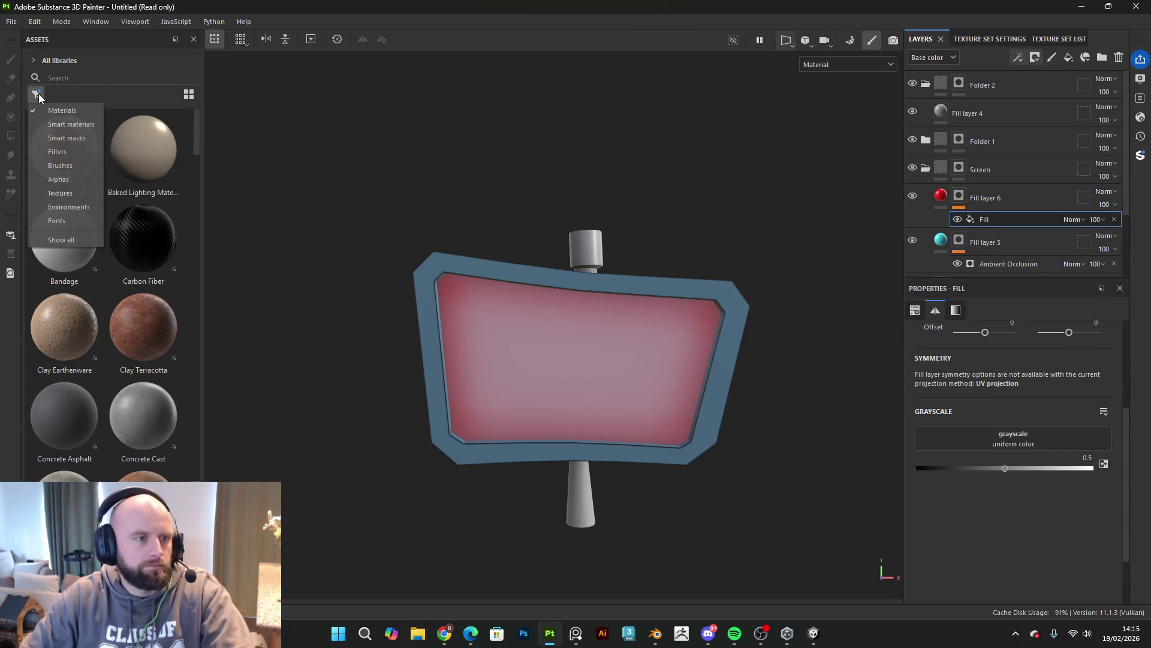
pyautogui.click(65, 192)
# Step: Browse the Assets textures to locate the Fabric Diagonal Thin texture
pyautogui.scroll(-15, 107, 285)
pyautogui.scroll(-20, 118, 326)
pyautogui.scroll(-15, 114, 330)
pyautogui.moveTo(136, 322)
pyautogui.mouseDown()
pyautogui.moveTo(496, 391)
pyautogui.moveTo(416, 337)
pyautogui.moveTo(120, 333)
pyautogui.moveTo(137, 302)
pyautogui.mouseUp()
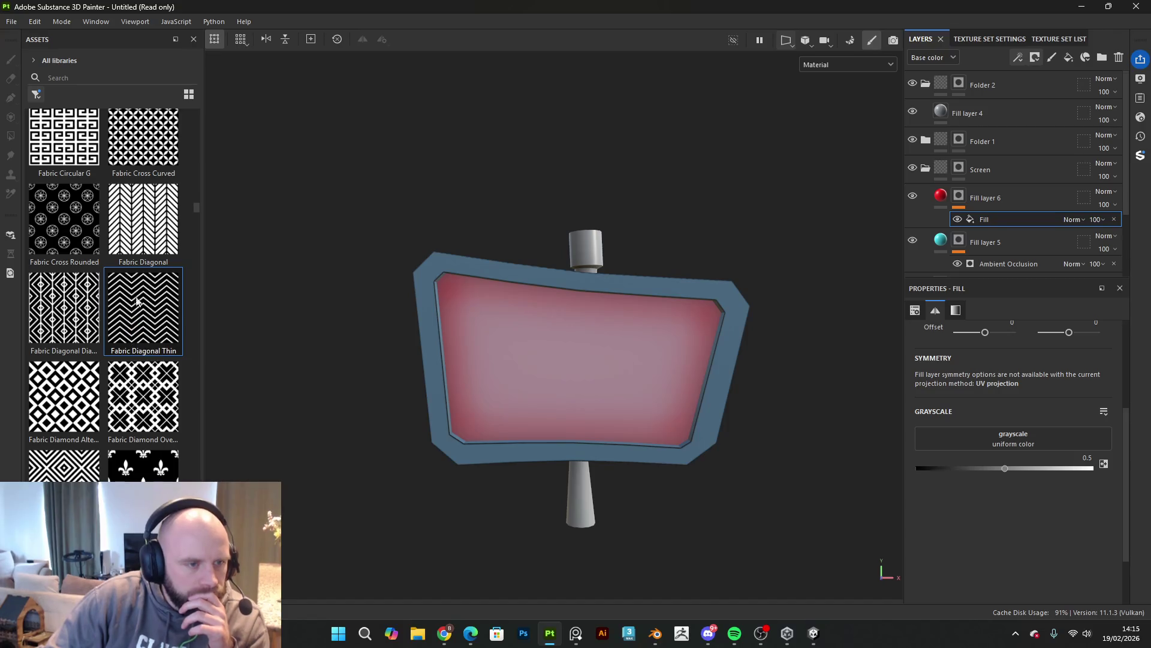
pyautogui.scroll(-10, 134, 336)
pyautogui.scroll(-15, 133, 346)
pyautogui.scroll(-15, 134, 346)
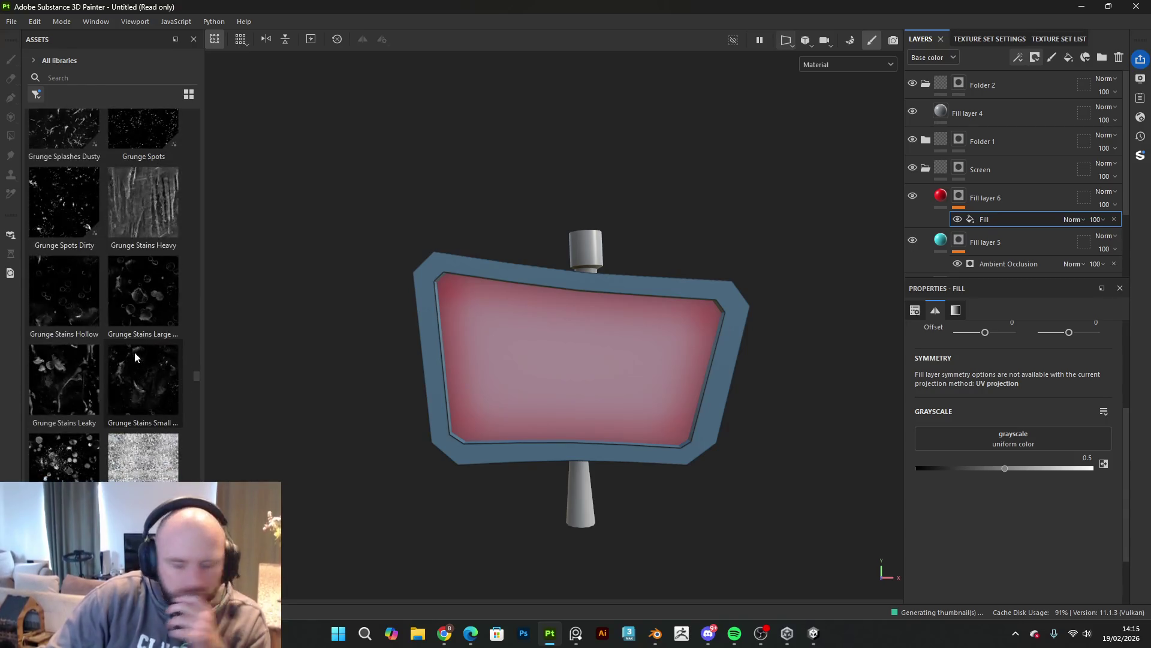
pyautogui.moveTo(156, 363)
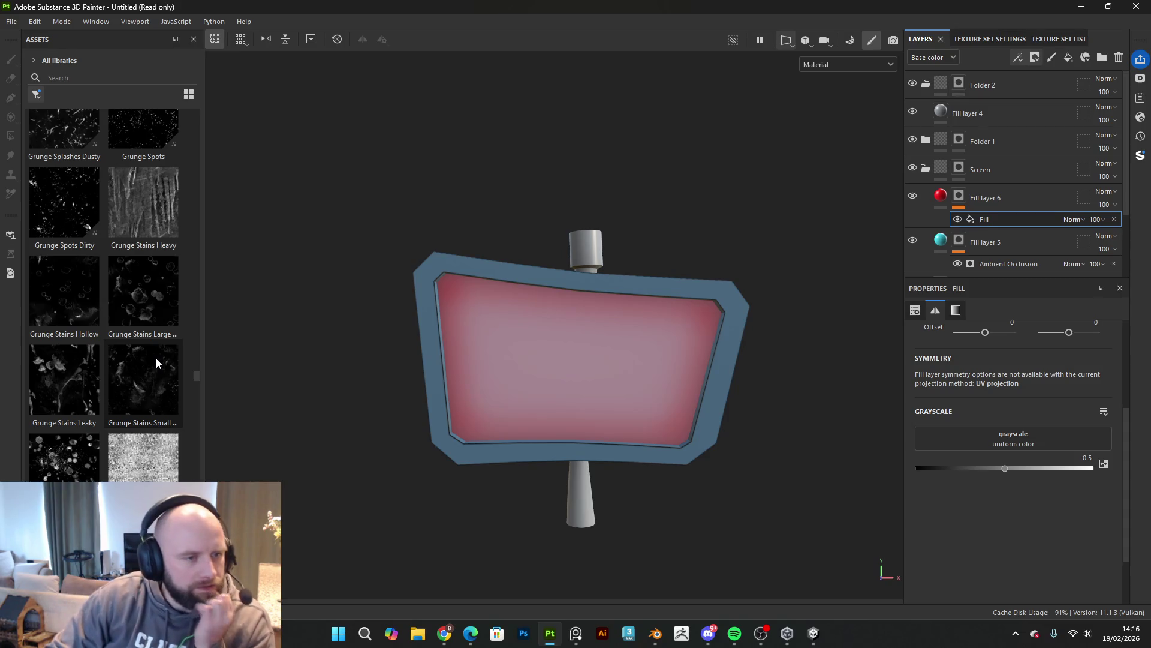
# Step: Scroll back through the textures and select the cyan Fill layer 5
pyautogui.scroll(-10, 85, 451)
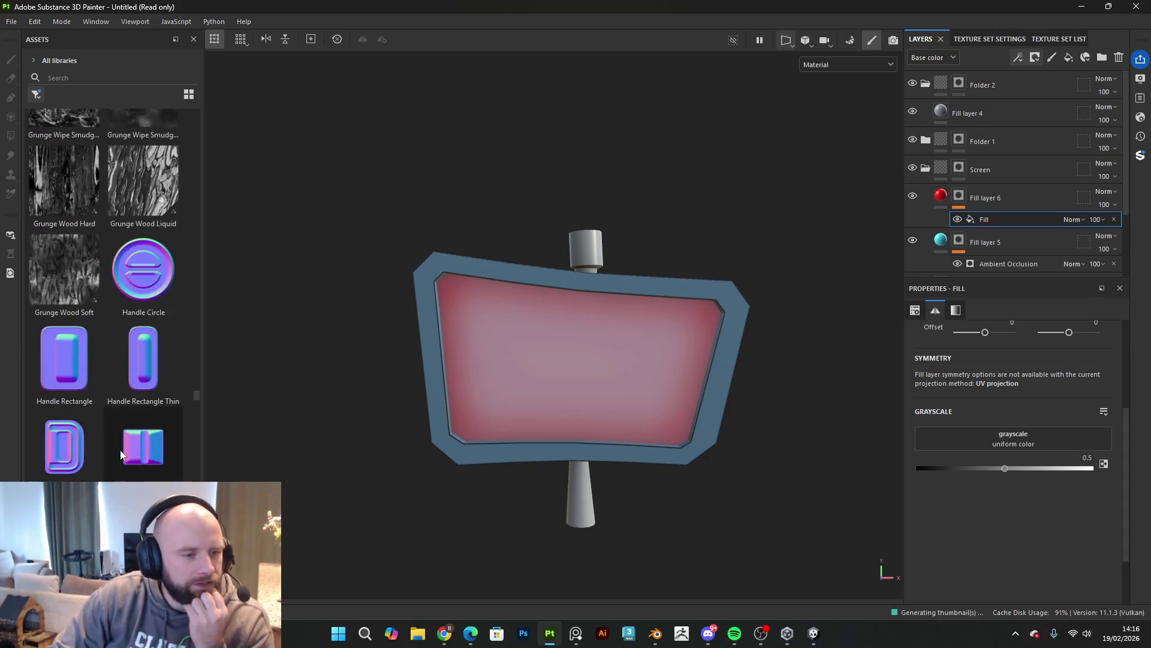
pyautogui.scroll(-6, 121, 454)
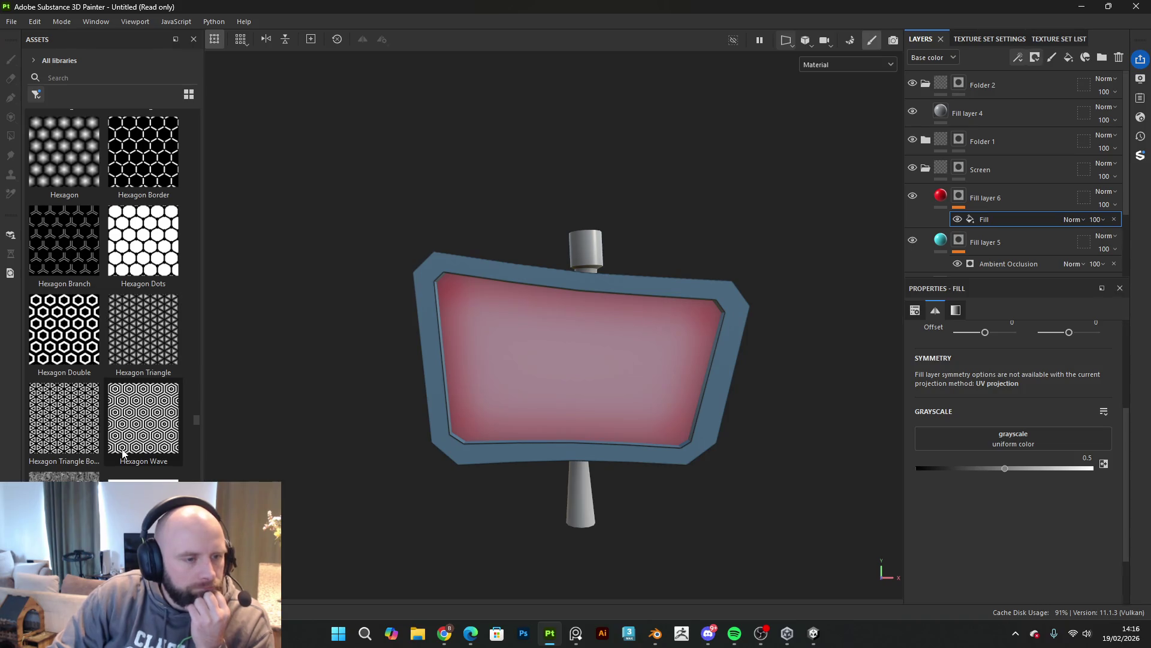
pyautogui.scroll(3, 121, 454)
pyautogui.scroll(15, 122, 454)
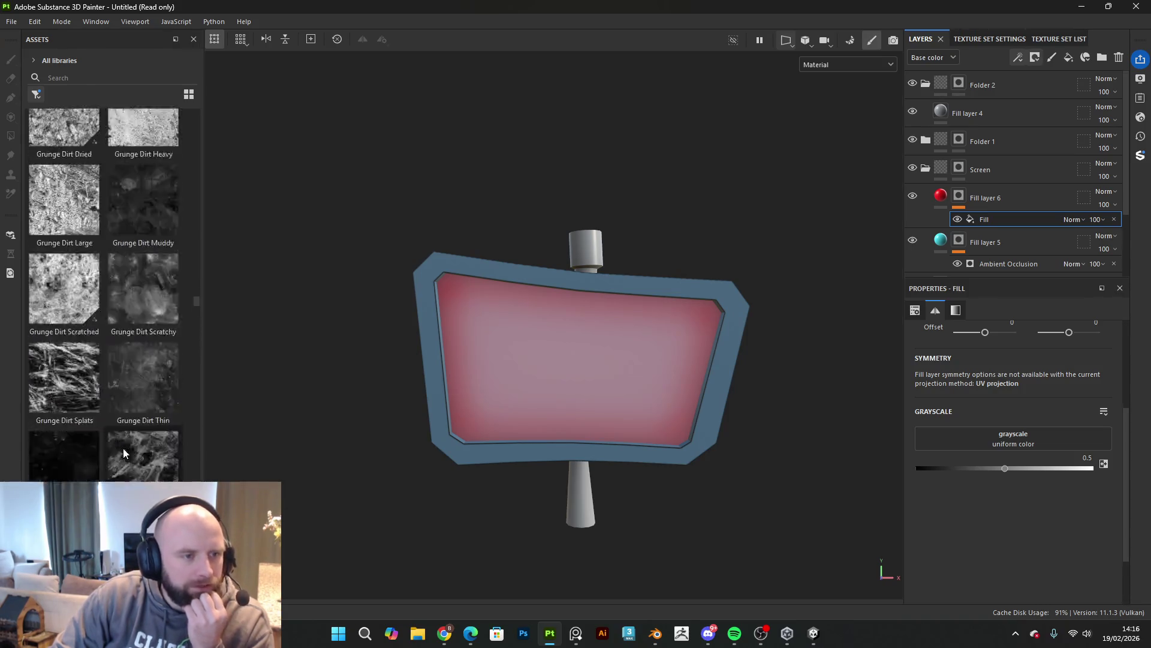
pyautogui.scroll(10, 124, 453)
pyautogui.click(995, 241)
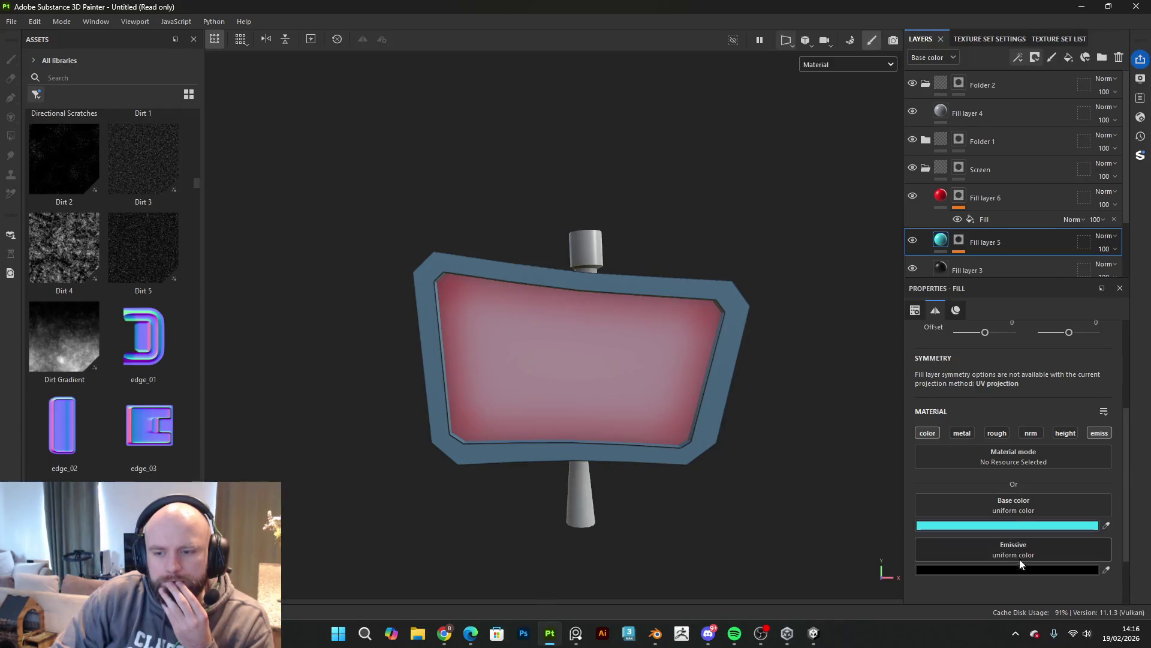
# Step: Change the screen's emissive colour from pale pink to a saturated blue
pyautogui.click(1018, 557)
pyautogui.moveTo(934, 413)
pyautogui.mouseDown()
pyautogui.moveTo(894, 326)
pyautogui.moveTo(869, 304)
pyautogui.moveTo(870, 323)
pyautogui.mouseUp()
pyautogui.moveTo(999, 429); pyautogui.dragTo(1000, 358)
pyautogui.moveTo(877, 326); pyautogui.dragTo(919, 306)
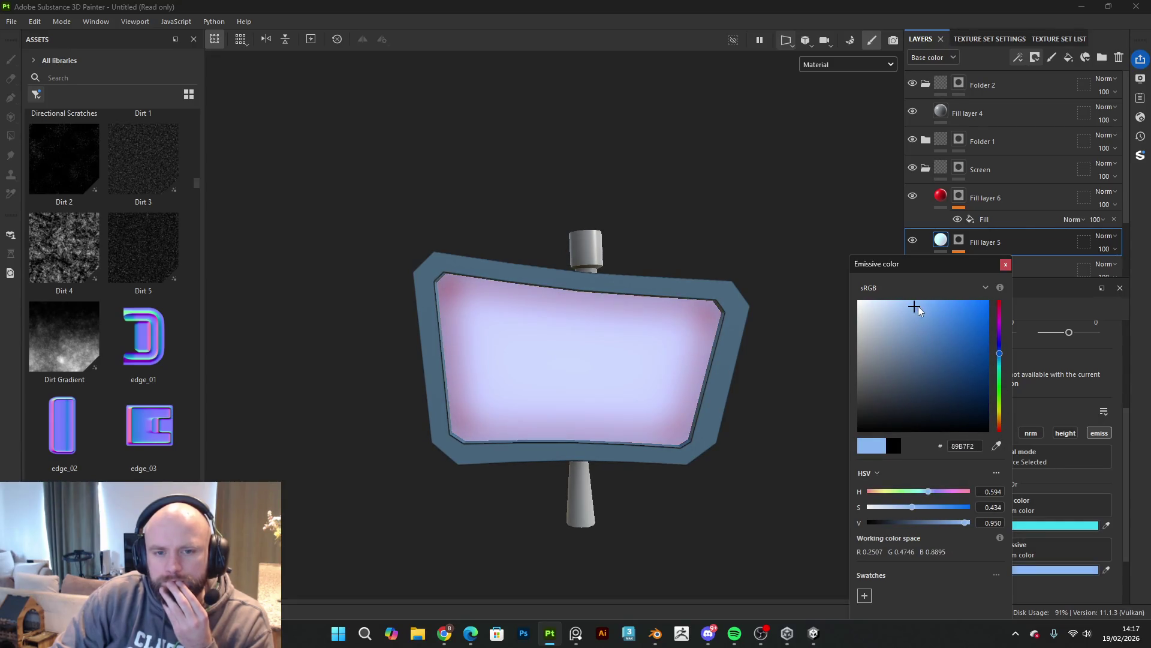
# Step: Preview the Emissive channel, return to Material view, and remove Fill layer 5's emissive channel
pyautogui.click(869, 65)
pyautogui.click(847, 176)
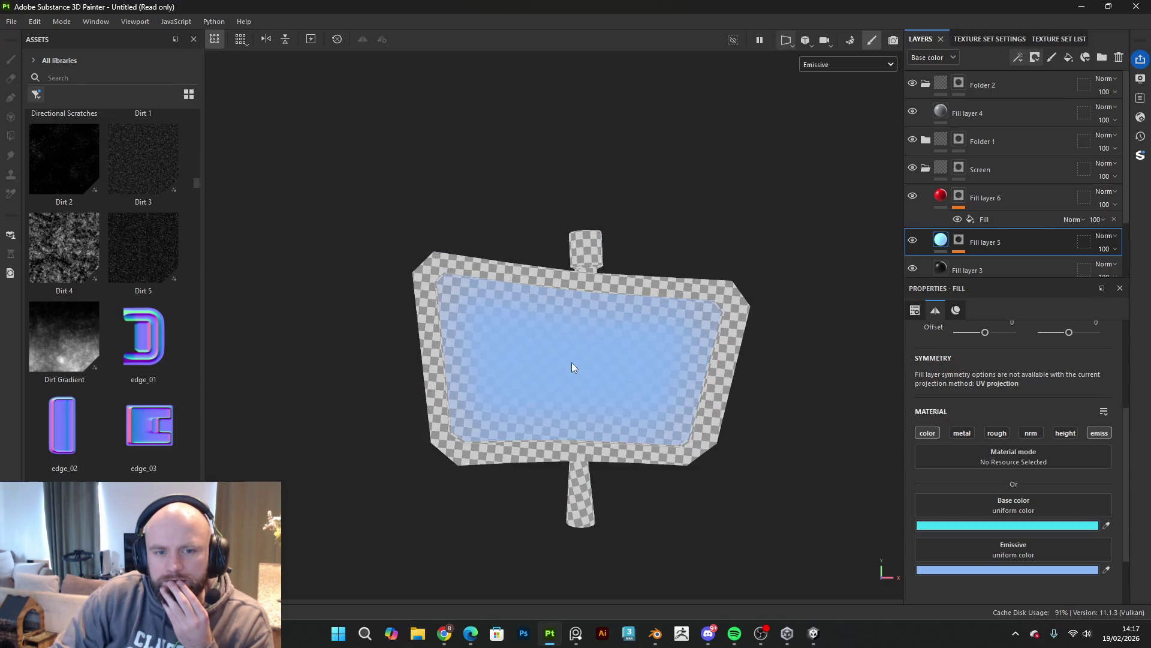
pyautogui.scroll(3, 661, 341)
pyautogui.click(848, 66)
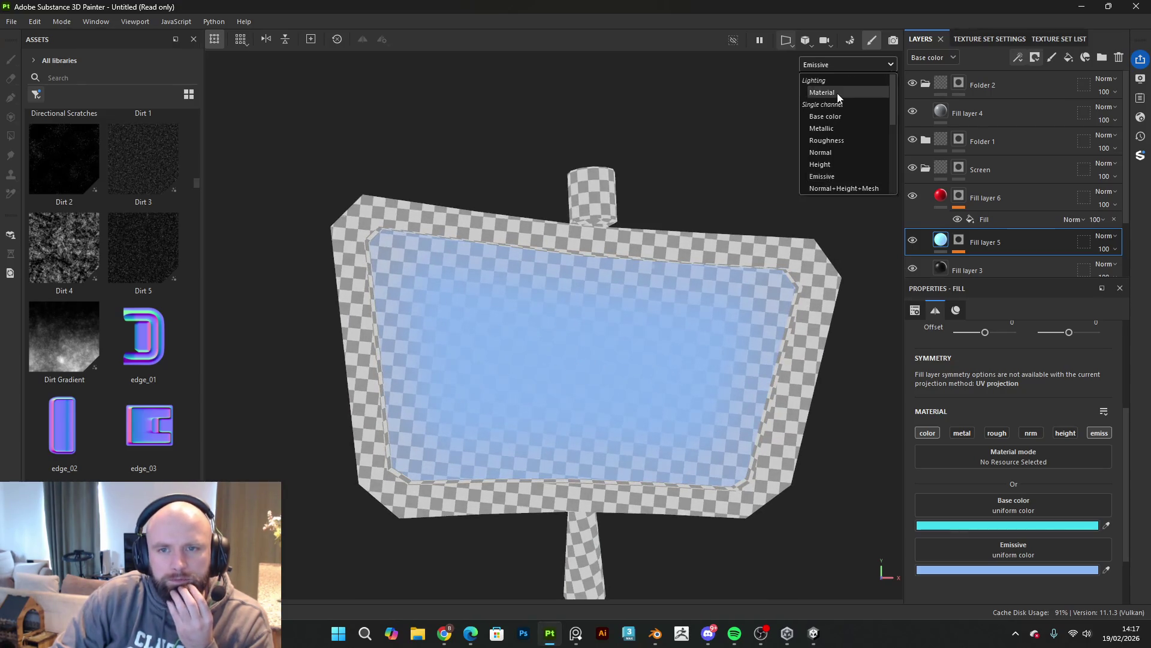
pyautogui.click(837, 92)
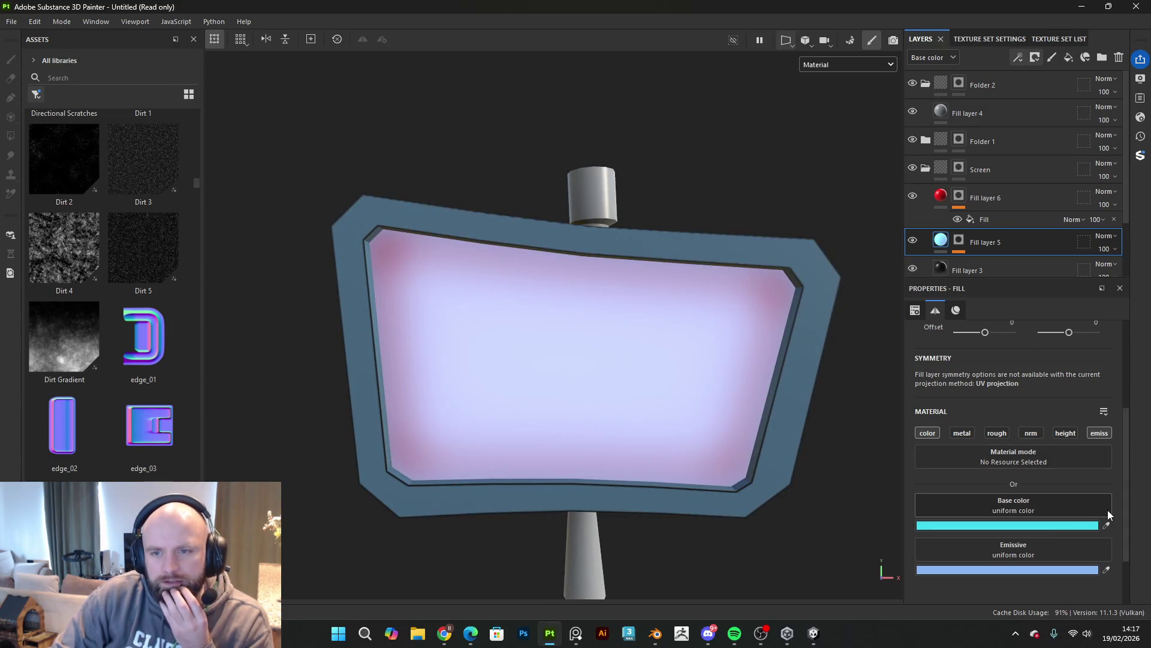
pyautogui.click(1098, 433)
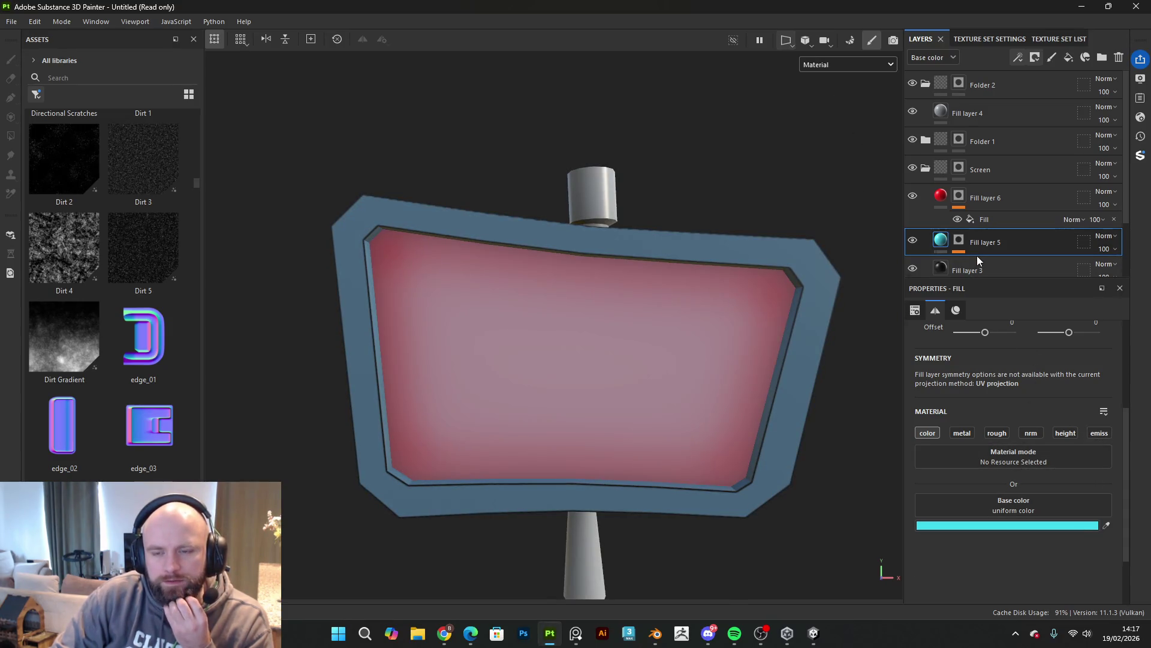
pyautogui.hotkey('ctrl', 'z')
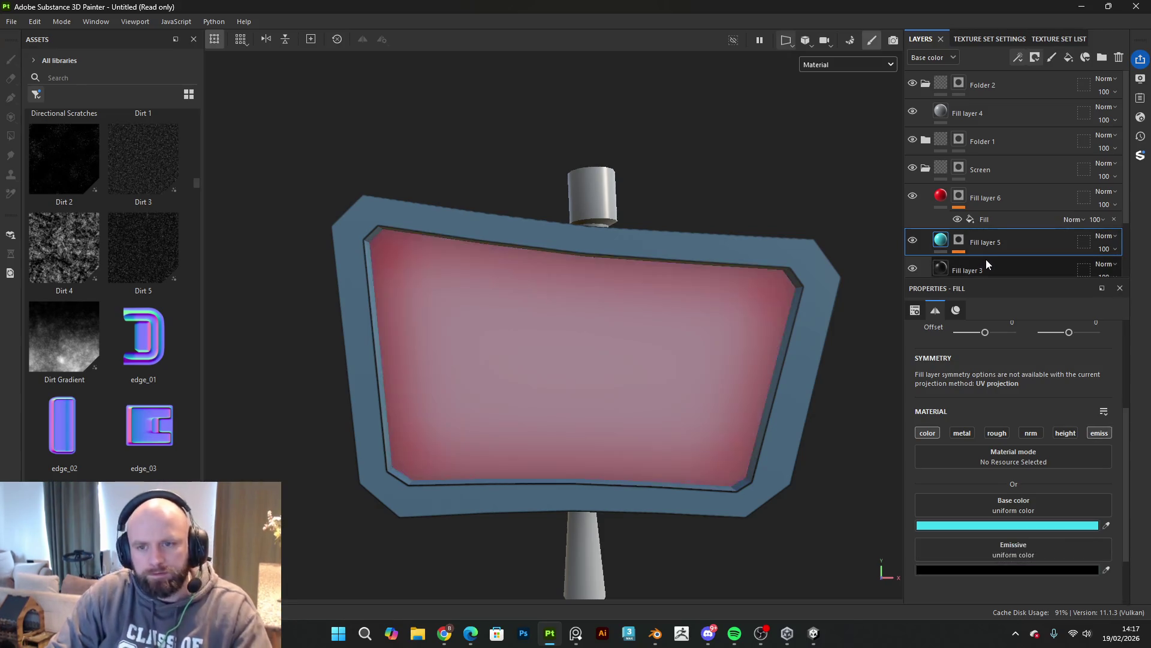
pyautogui.hotkey('ctrl', 'y')
pyautogui.hotkey('ctrl', 'y')
pyautogui.hotkey('ctrl', 'y')
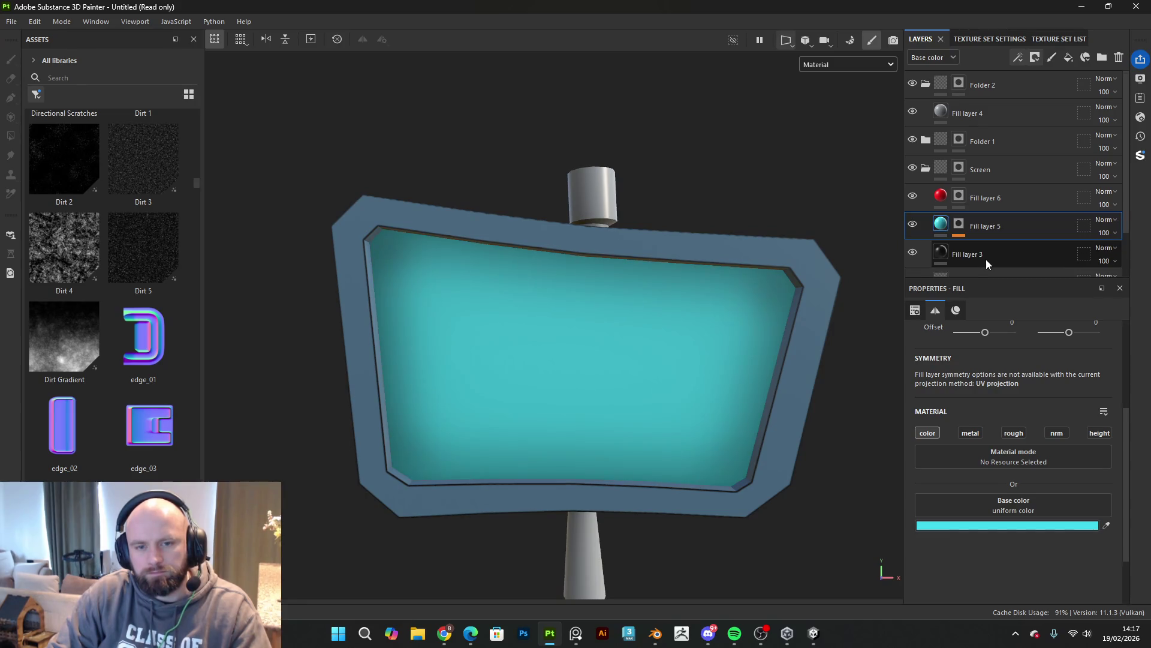
# Step: Add a Fill effect to red Fill layer 6's mask, keeping grayscale at uniform 0.5
pyautogui.click(962, 197)
pyautogui.press('1')
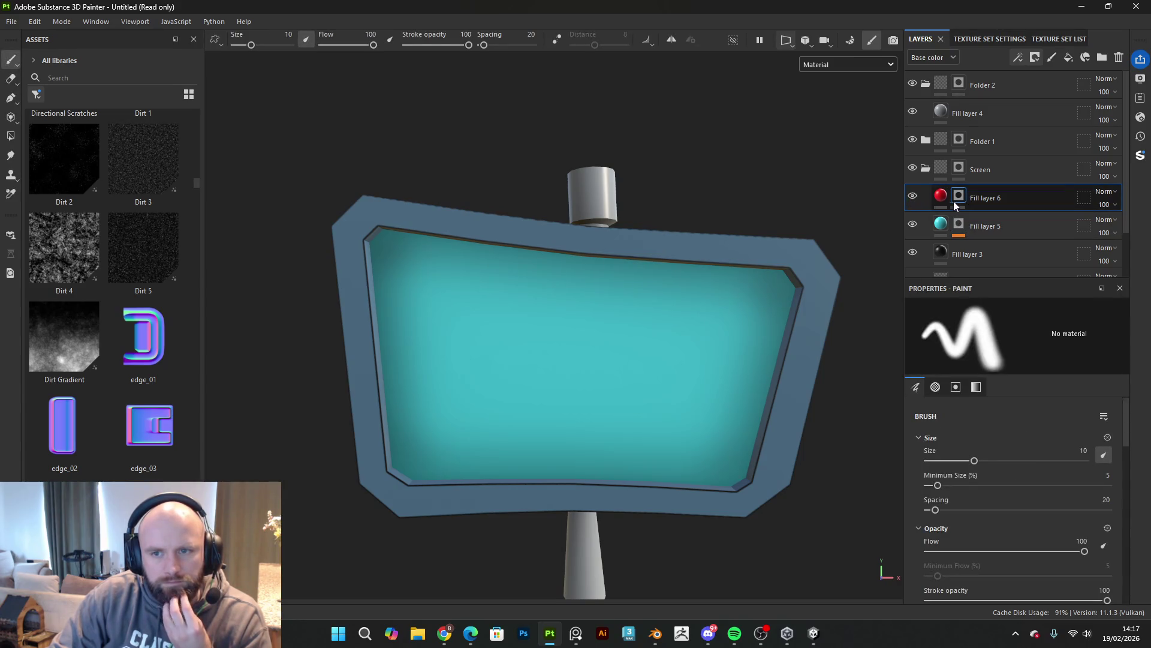
pyautogui.click(1018, 57)
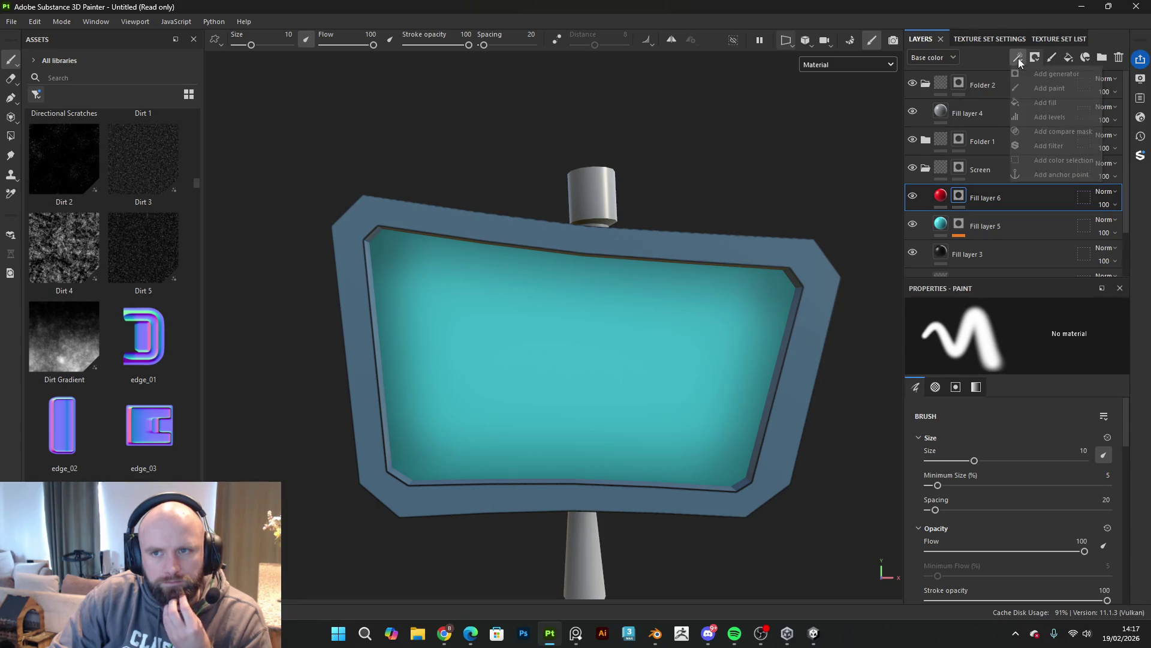
pyautogui.click(1037, 103)
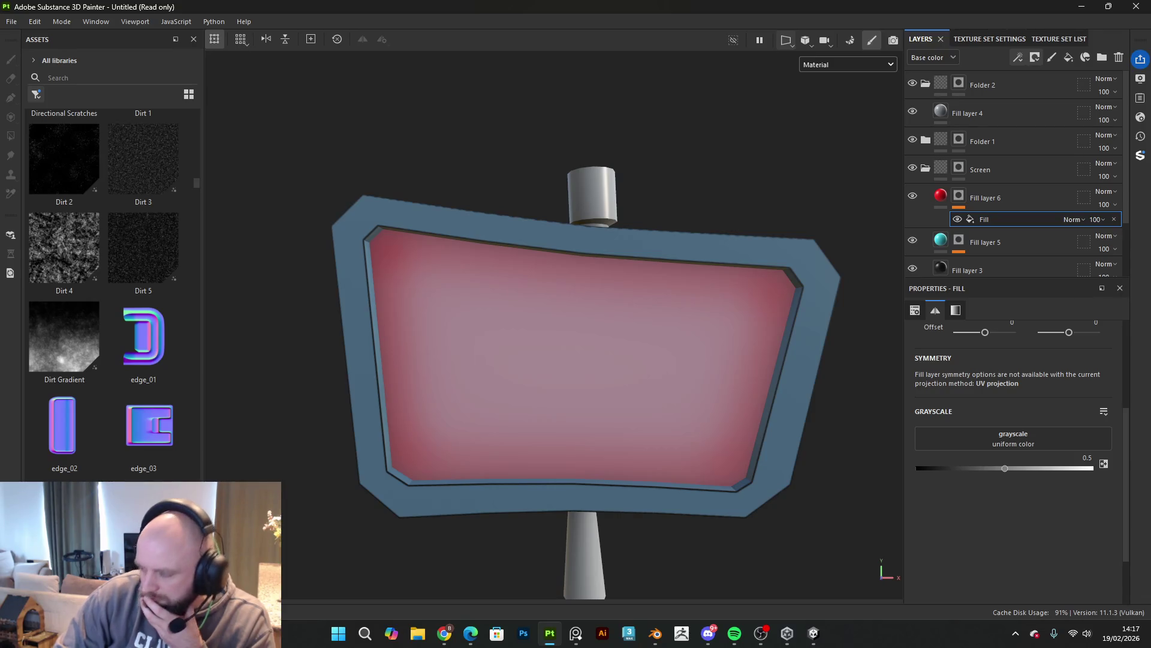
pyautogui.scroll(5, 100, 365)
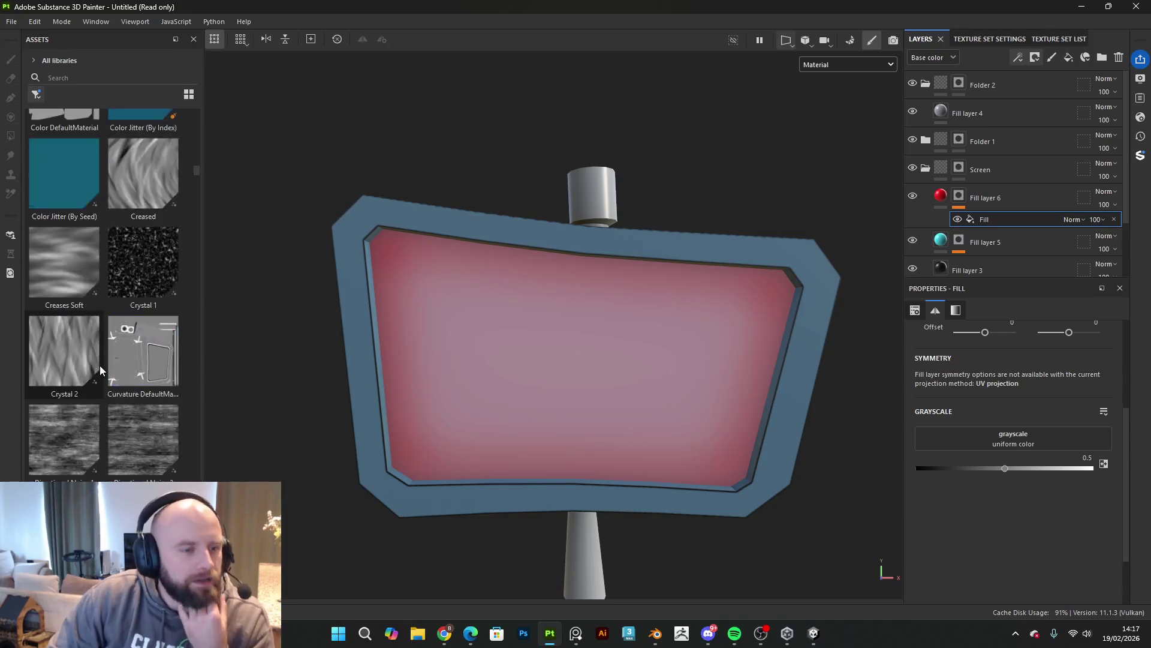
pyautogui.scroll(6, 114, 367)
pyautogui.scroll(3, 124, 366)
pyautogui.scroll(3, 123, 365)
pyautogui.scroll(-3, 124, 366)
pyautogui.scroll(-6, 125, 368)
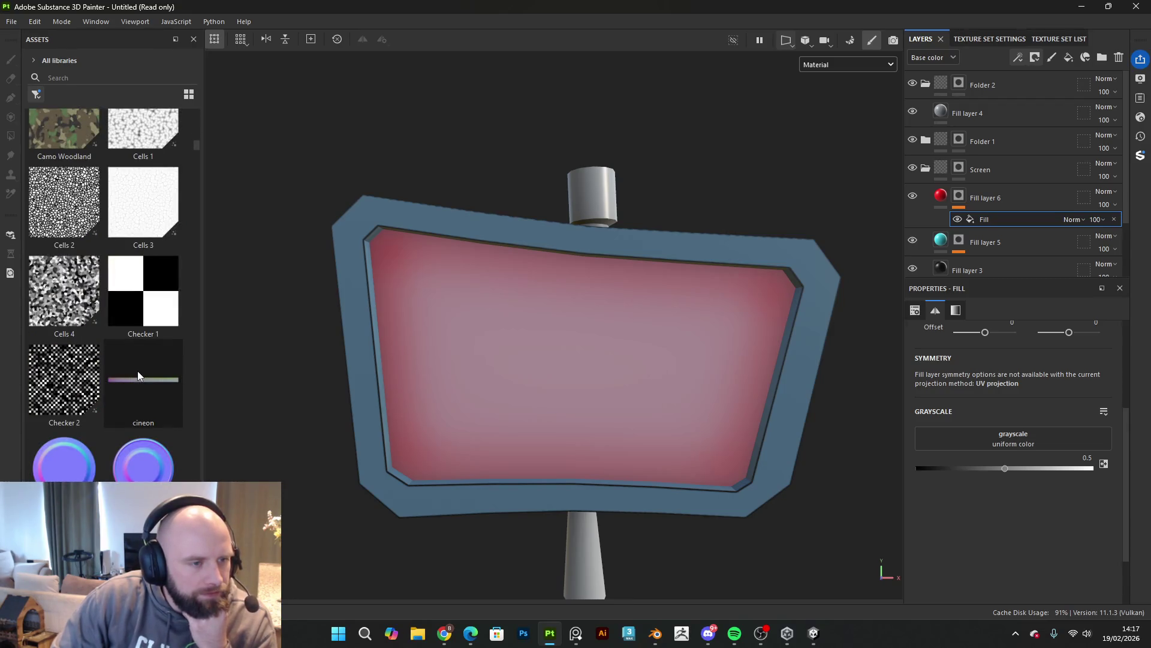
pyautogui.scroll(-10, 138, 376)
pyautogui.scroll(-8, 139, 376)
pyautogui.scroll(-8, 142, 381)
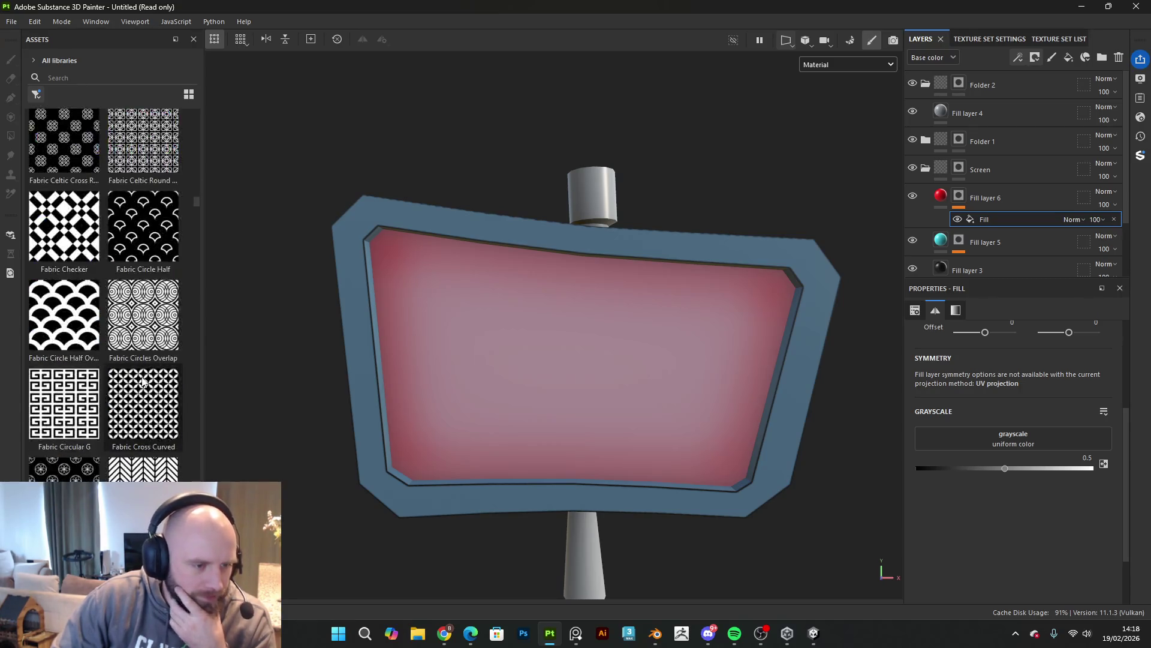
pyautogui.scroll(-3, 141, 385)
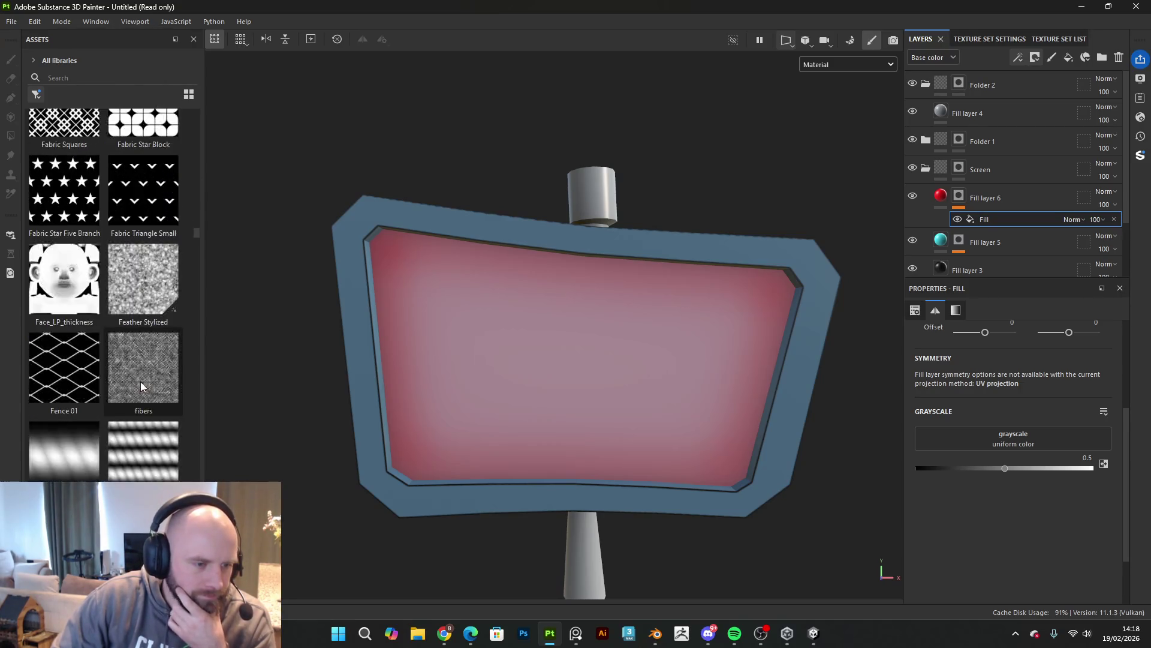
pyautogui.scroll(-3, 141, 385)
pyautogui.scroll(-10, 141, 385)
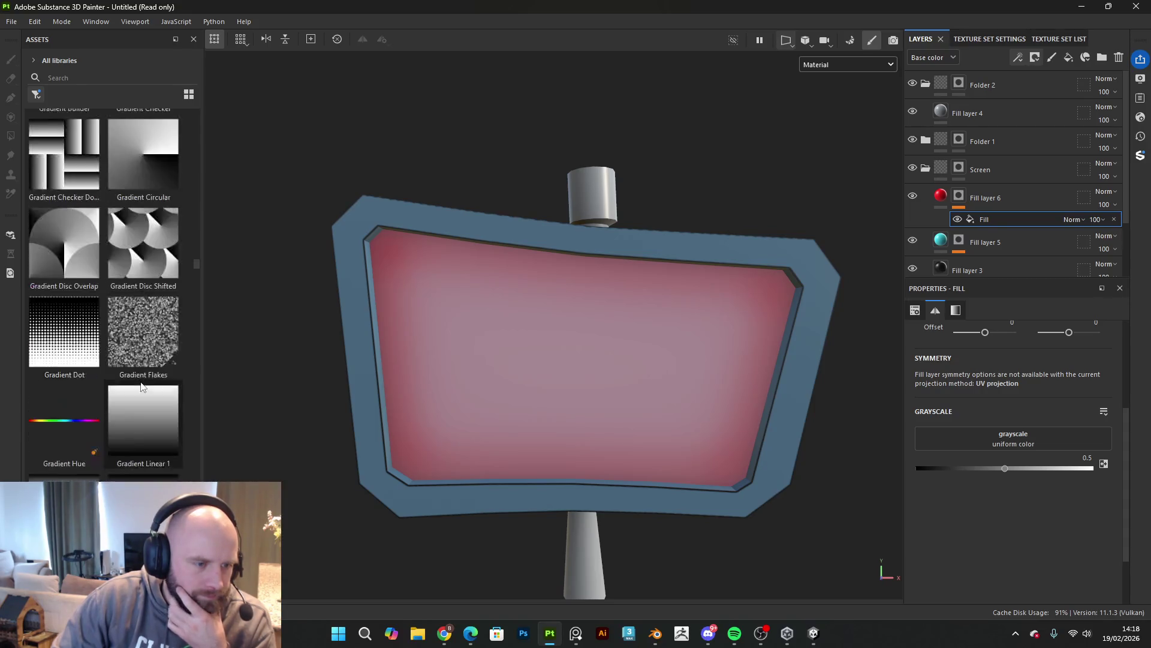
pyautogui.scroll(-10, 141, 385)
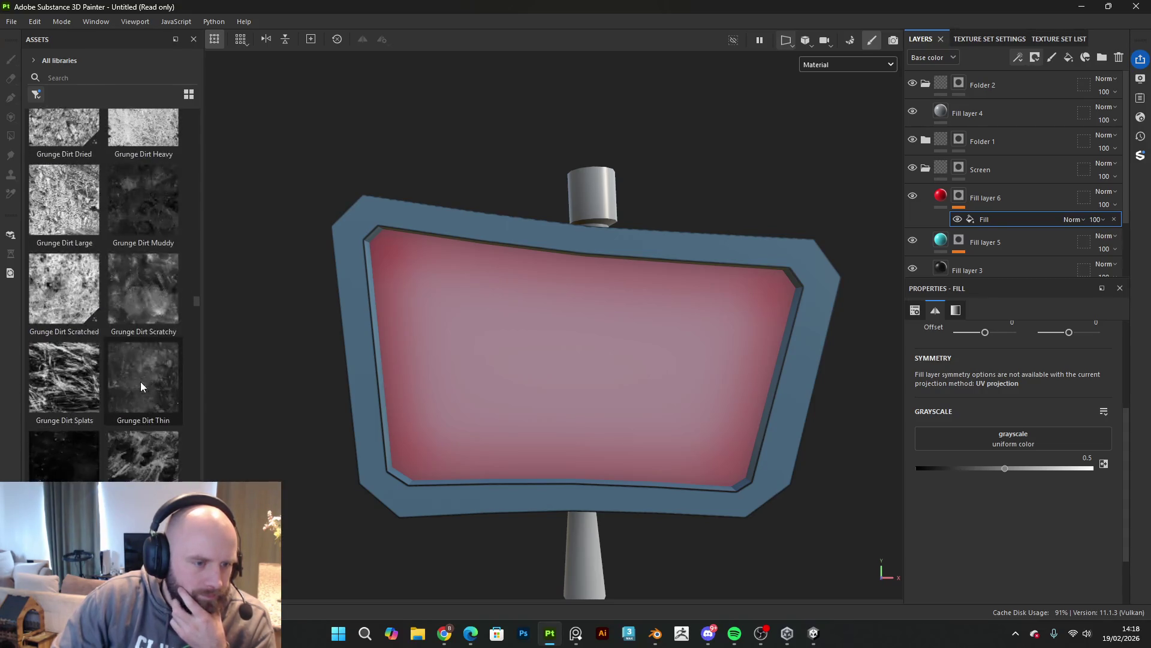
pyautogui.scroll(-10, 143, 383)
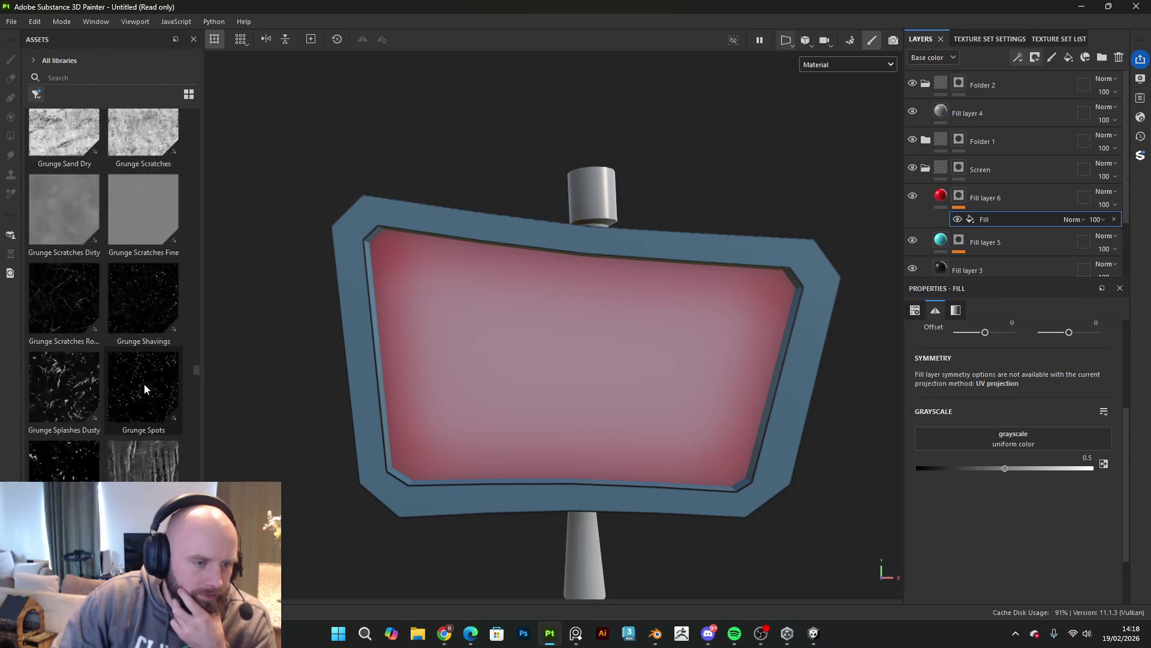
pyautogui.scroll(-10, 144, 388)
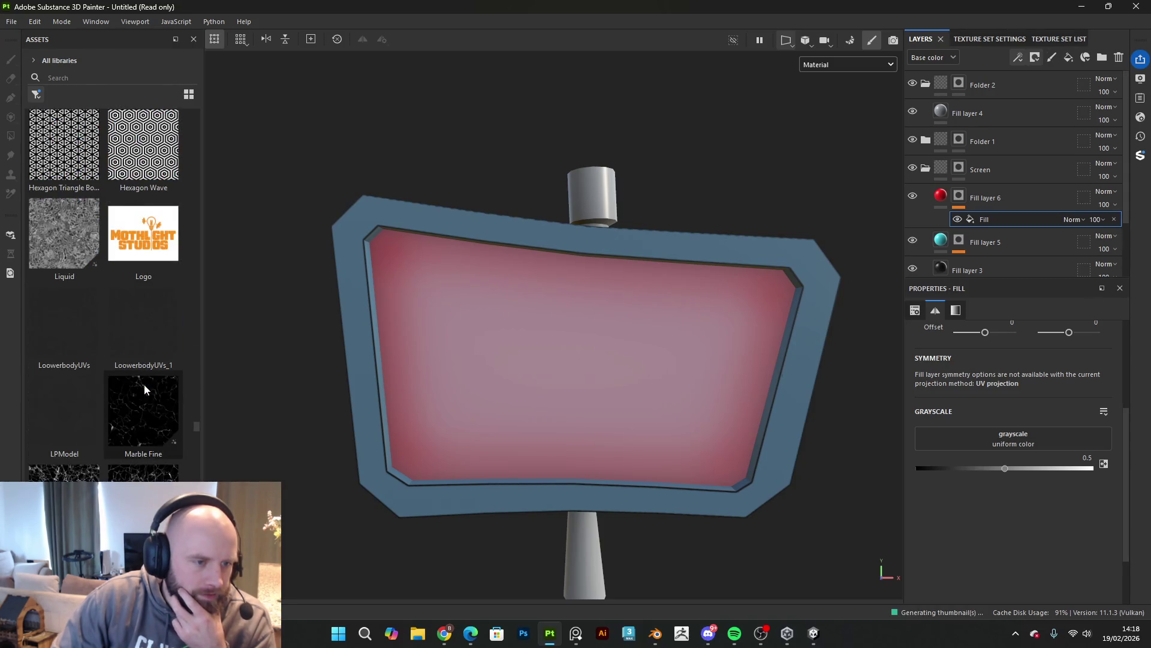
pyautogui.scroll(-10, 144, 388)
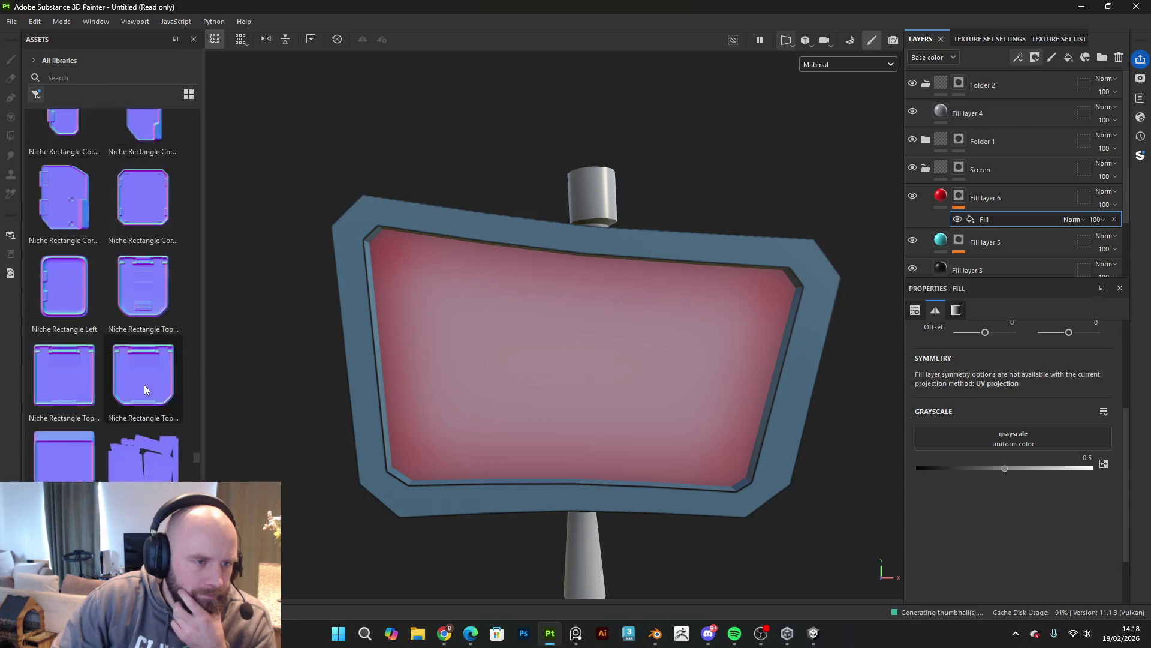
pyautogui.scroll(-10, 145, 390)
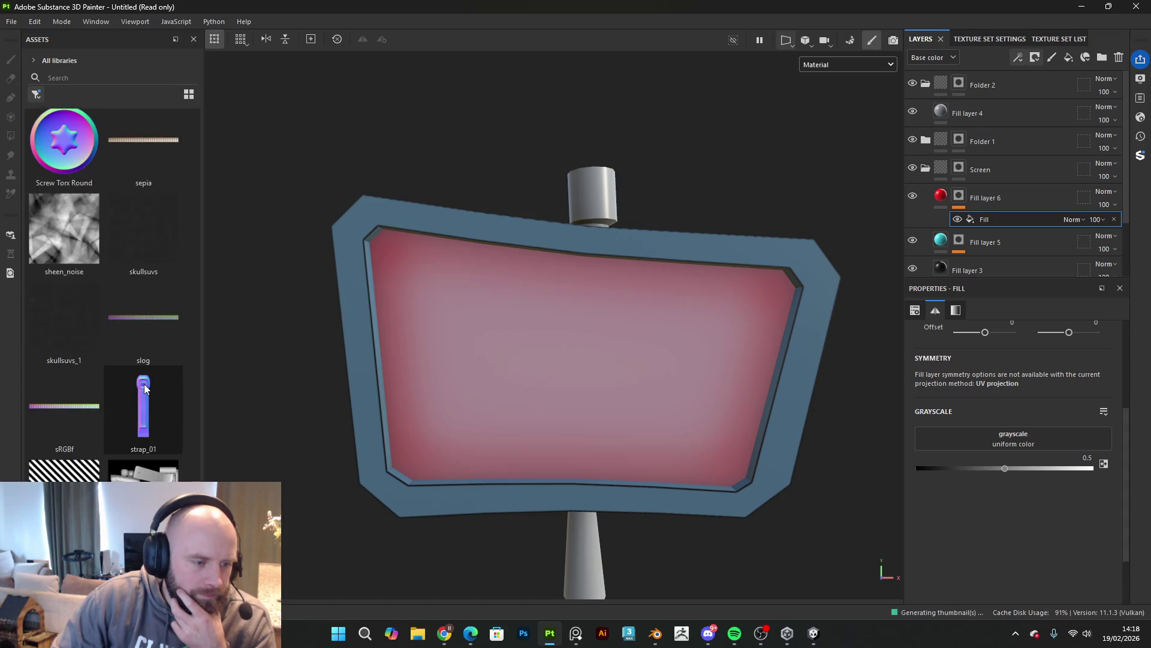
pyautogui.scroll(-10, 145, 389)
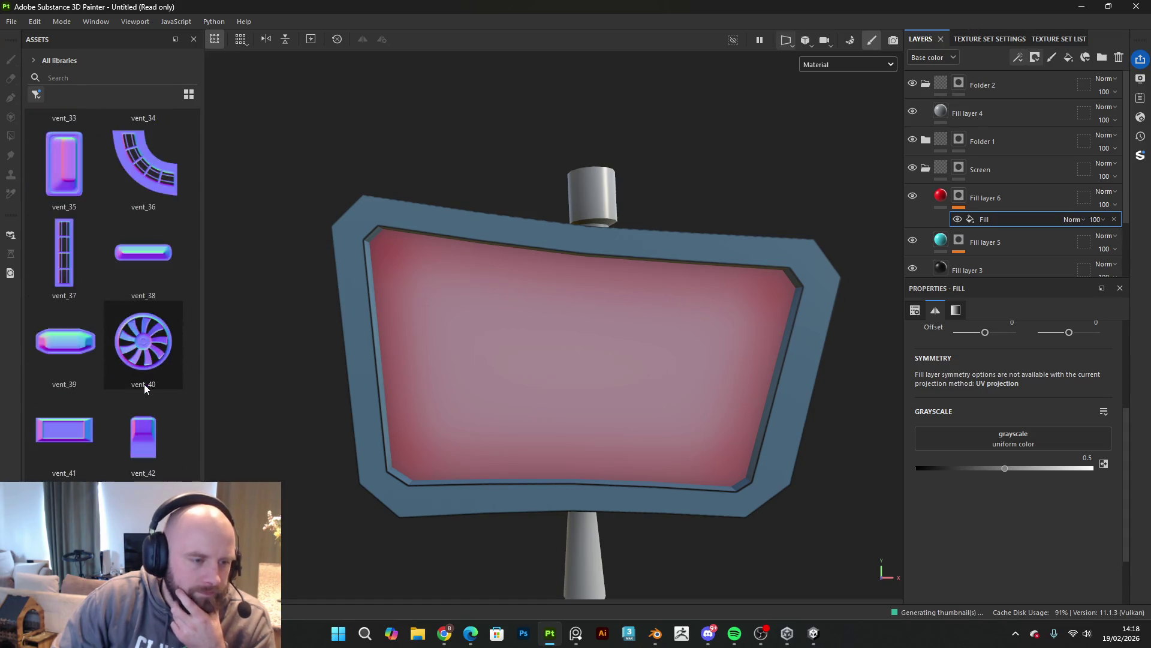
pyautogui.scroll(-5, 144, 388)
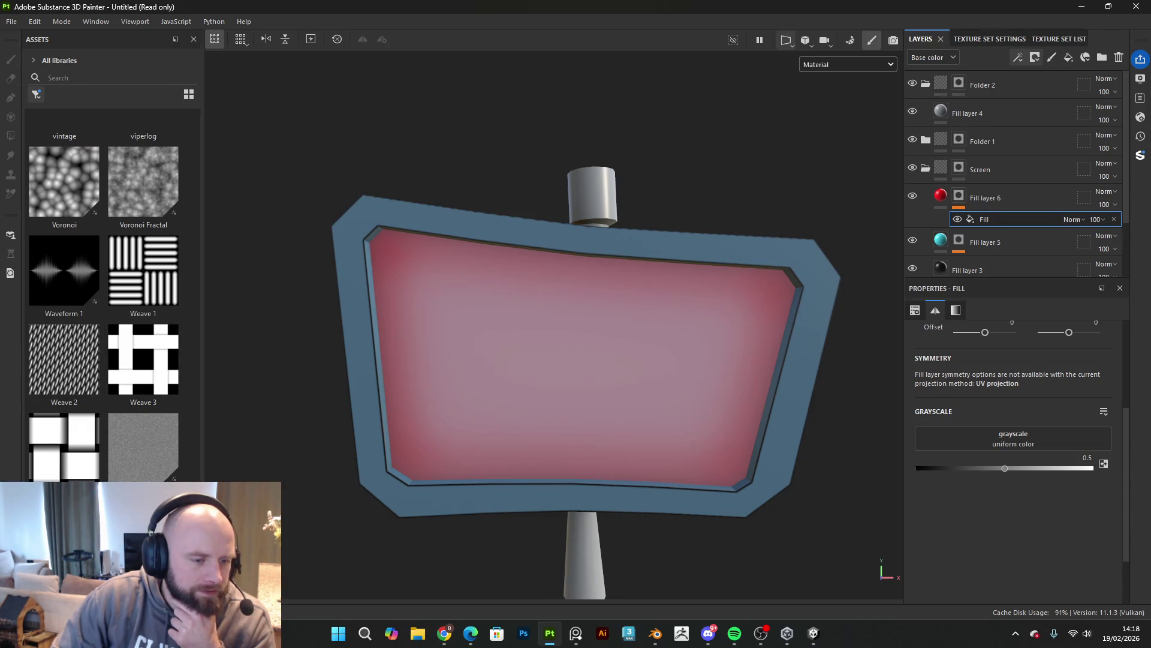
pyautogui.scroll(15, 190, 454)
pyautogui.scroll(15, 191, 430)
pyautogui.scroll(10, 190, 390)
pyautogui.scroll(10, 204, 335)
pyautogui.scroll(10, 213, 300)
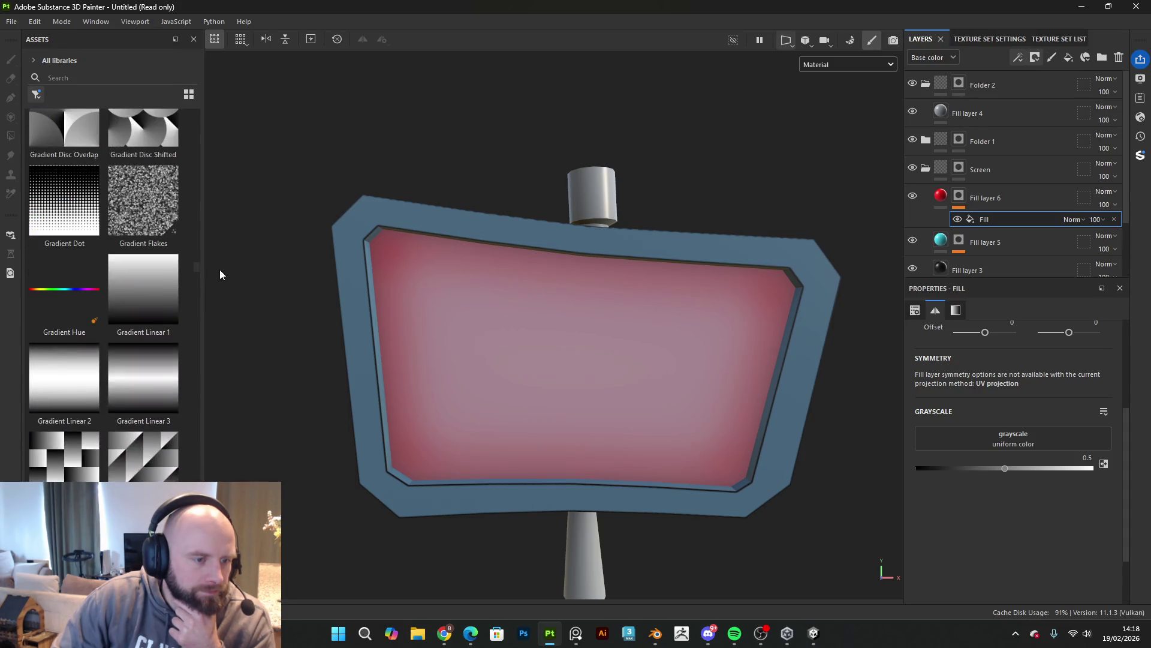
pyautogui.scroll(10, 220, 269)
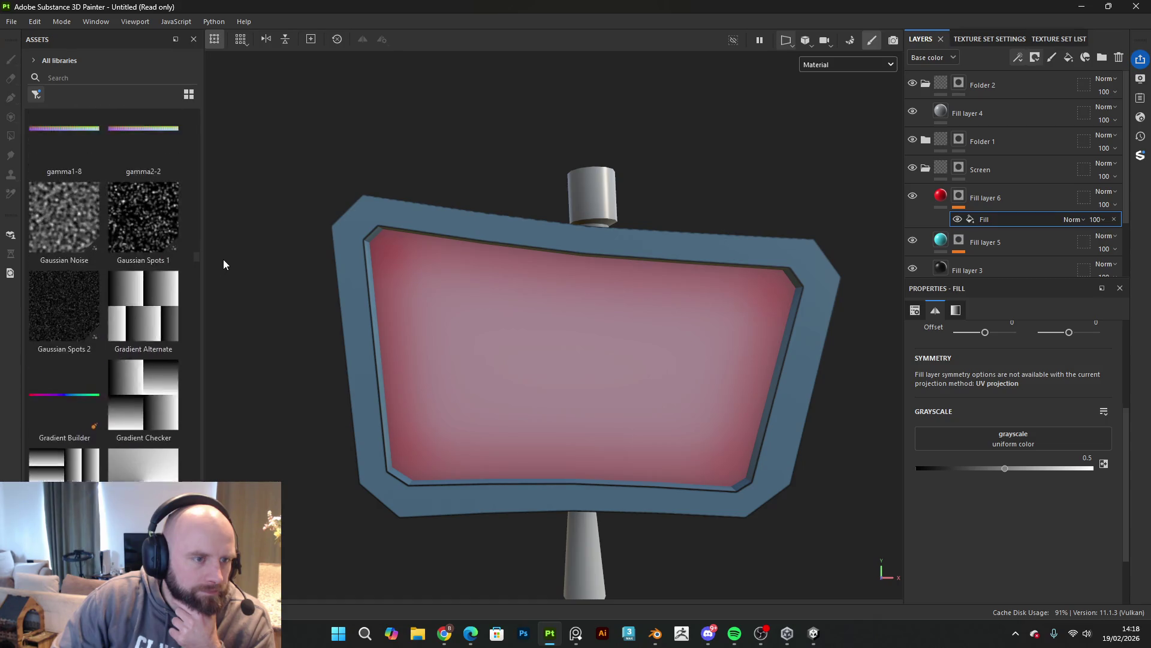
pyautogui.scroll(10, 224, 247)
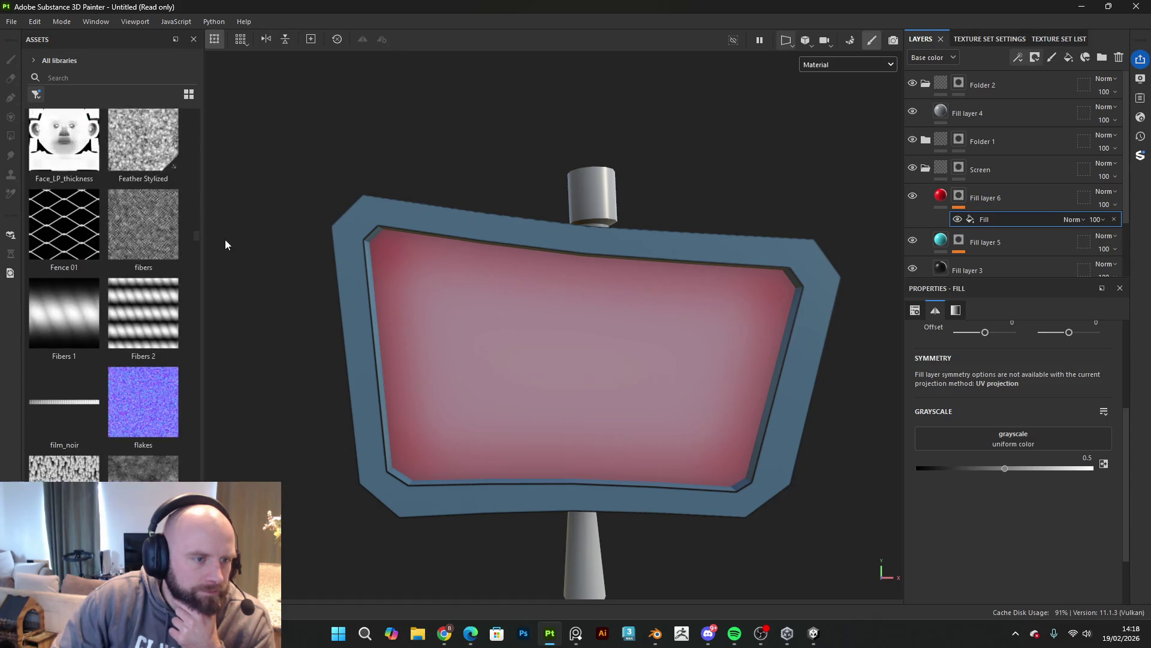
# Step: Put Fabric Diagonal Thin in the mask fill's Grayscale, Number 2, UV offset 0.03/0.23
pyautogui.moveTo(225, 236); pyautogui.dragTo(226, 209)
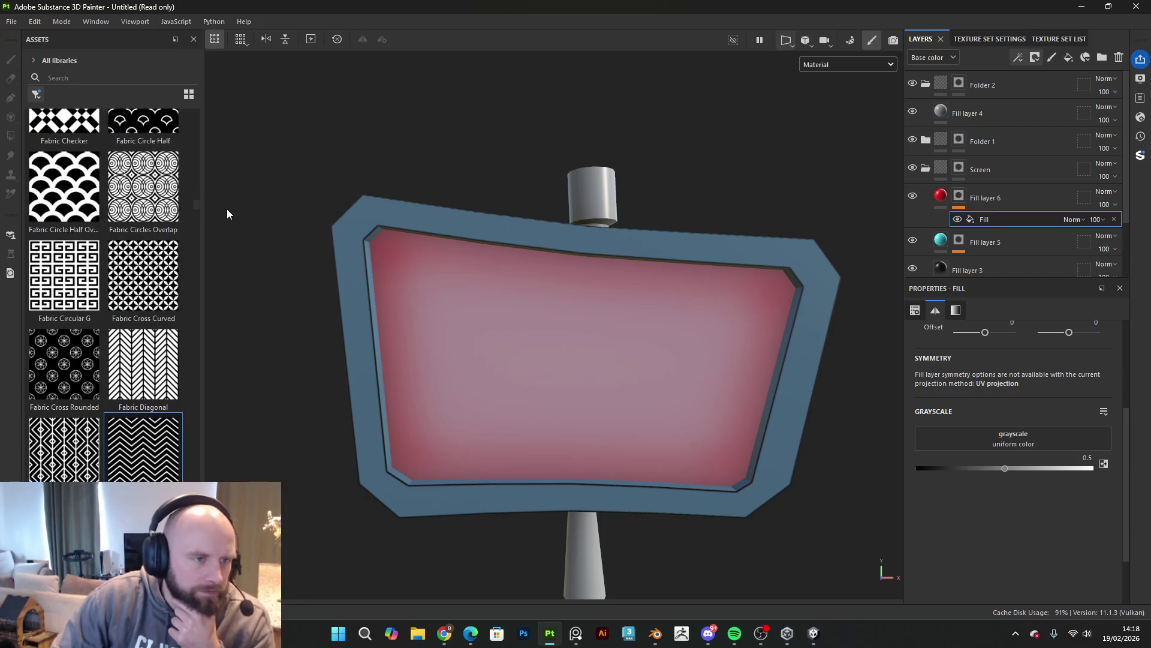
pyautogui.moveTo(159, 438)
pyautogui.mouseDown()
pyautogui.moveTo(975, 412)
pyautogui.moveTo(963, 433)
pyautogui.mouseUp()
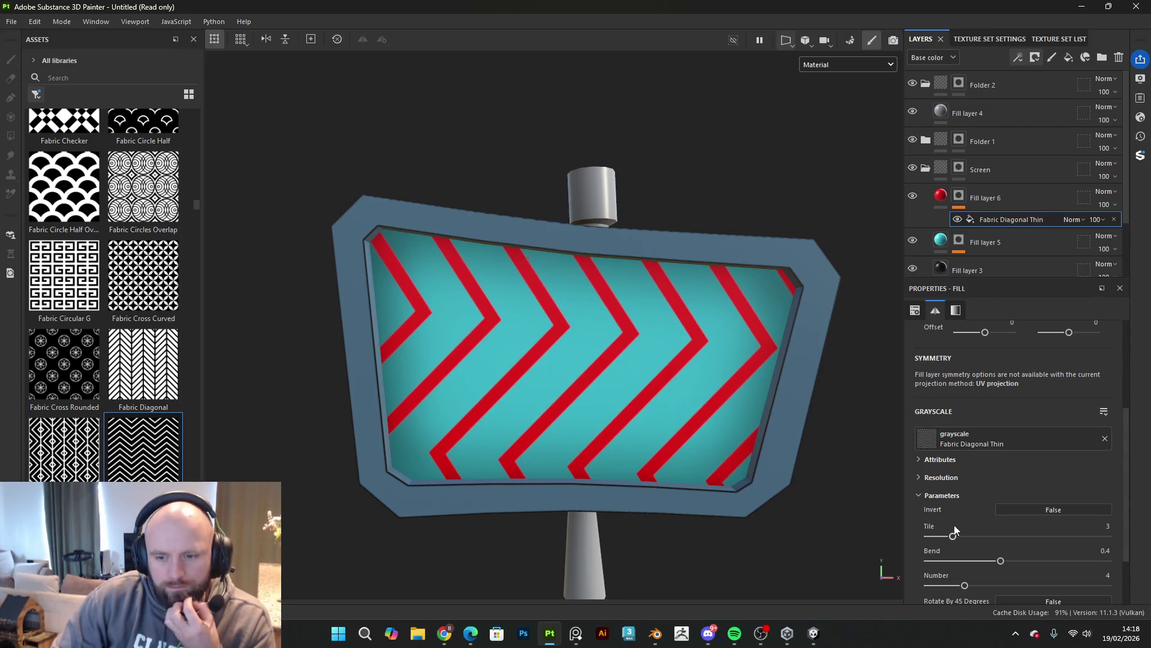
pyautogui.scroll(-2, 963, 545)
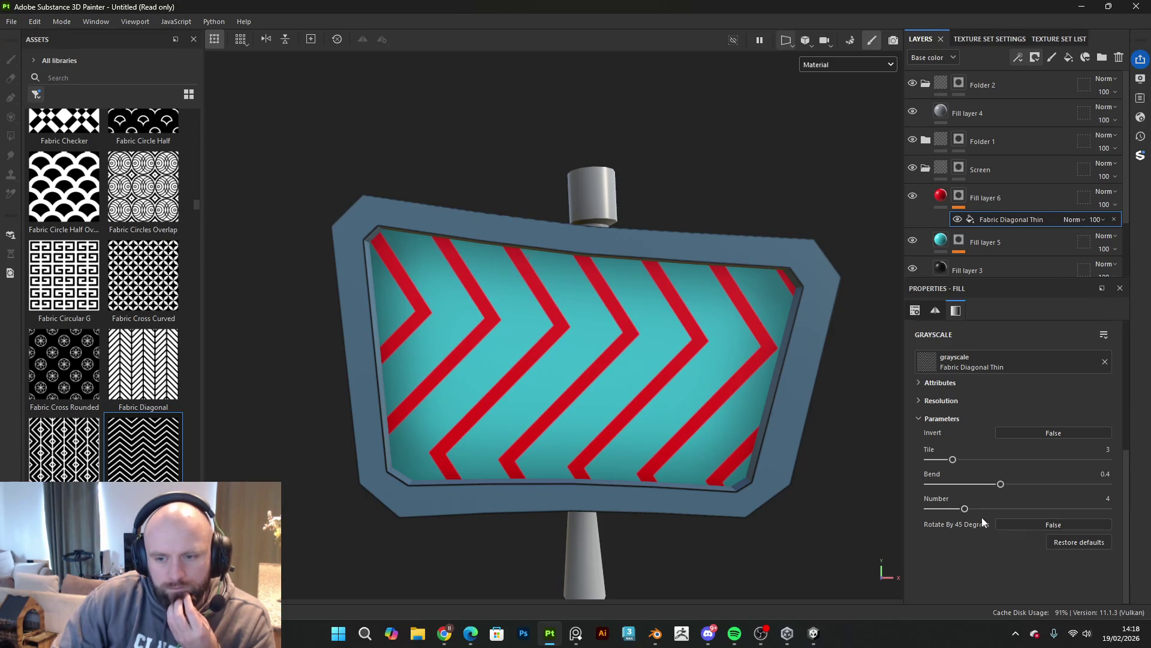
pyautogui.moveTo(965, 509); pyautogui.dragTo(941, 509)
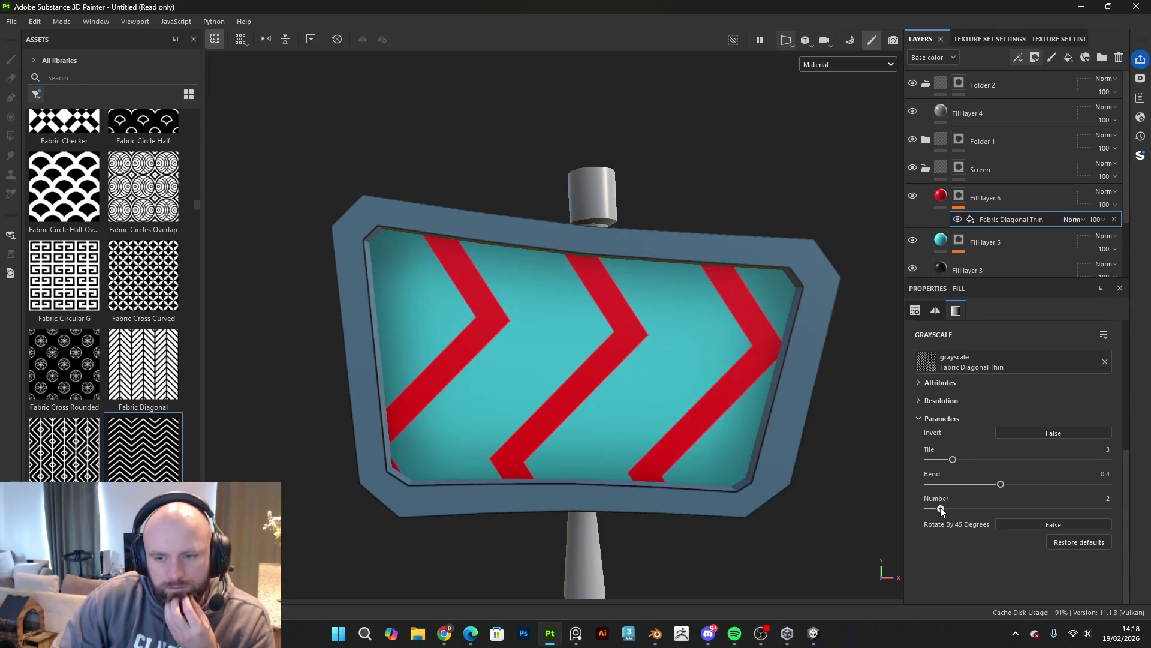
pyautogui.scroll(4, 969, 414)
pyautogui.moveTo(982, 400); pyautogui.dragTo(985, 403)
# Step: Set the chevron fill's UV offset to 0.37 and 0.2, and raise Fabric Diagonal Thin Bend to 0.53
pyautogui.moveTo(1068, 400)
pyautogui.mouseDown()
pyautogui.moveTo(1027, 408)
pyautogui.moveTo(1076, 410)
pyautogui.mouseUp()
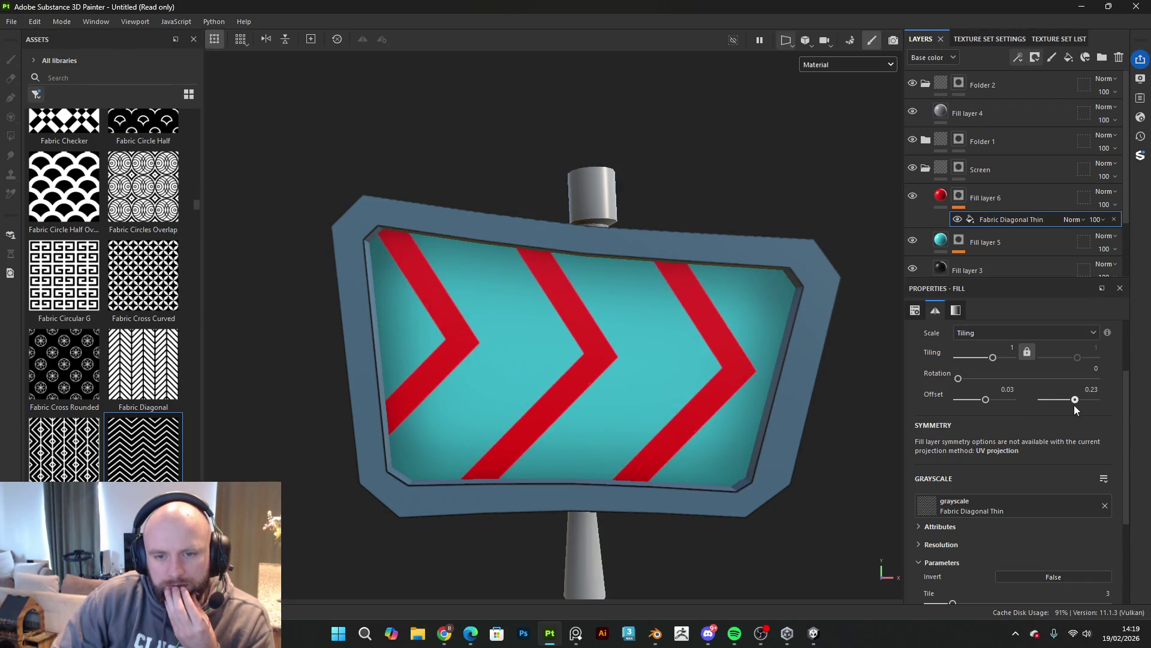
pyautogui.moveTo(989, 397); pyautogui.dragTo(996, 402)
pyautogui.scroll(-3, 578, 454)
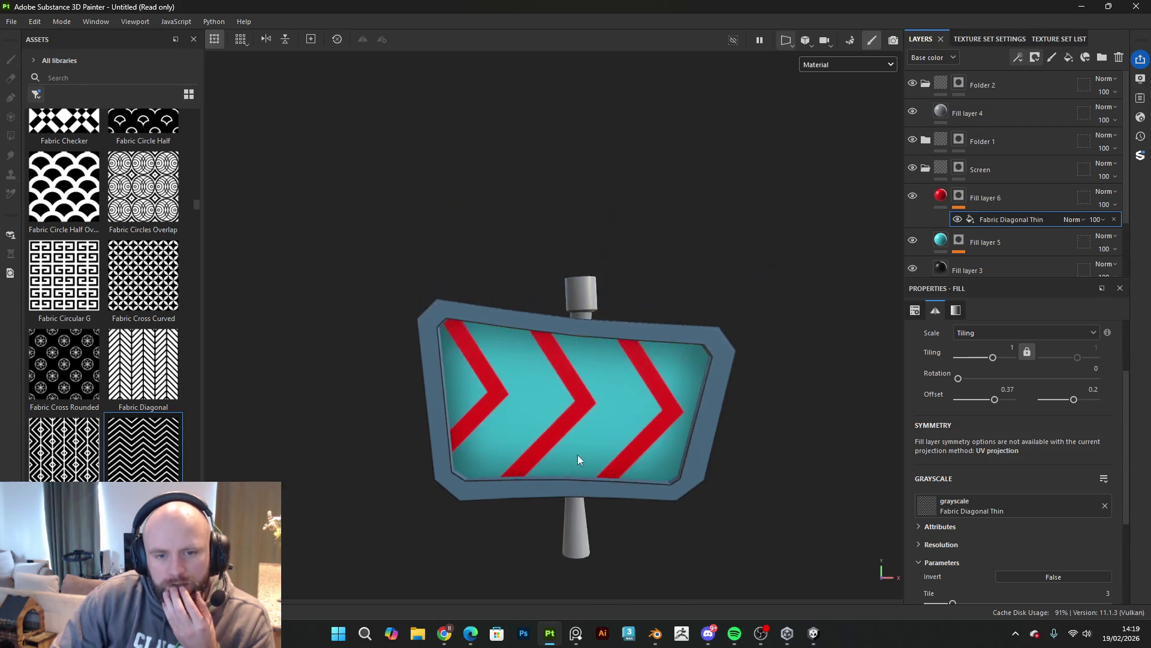
pyautogui.scroll(-3, 984, 431)
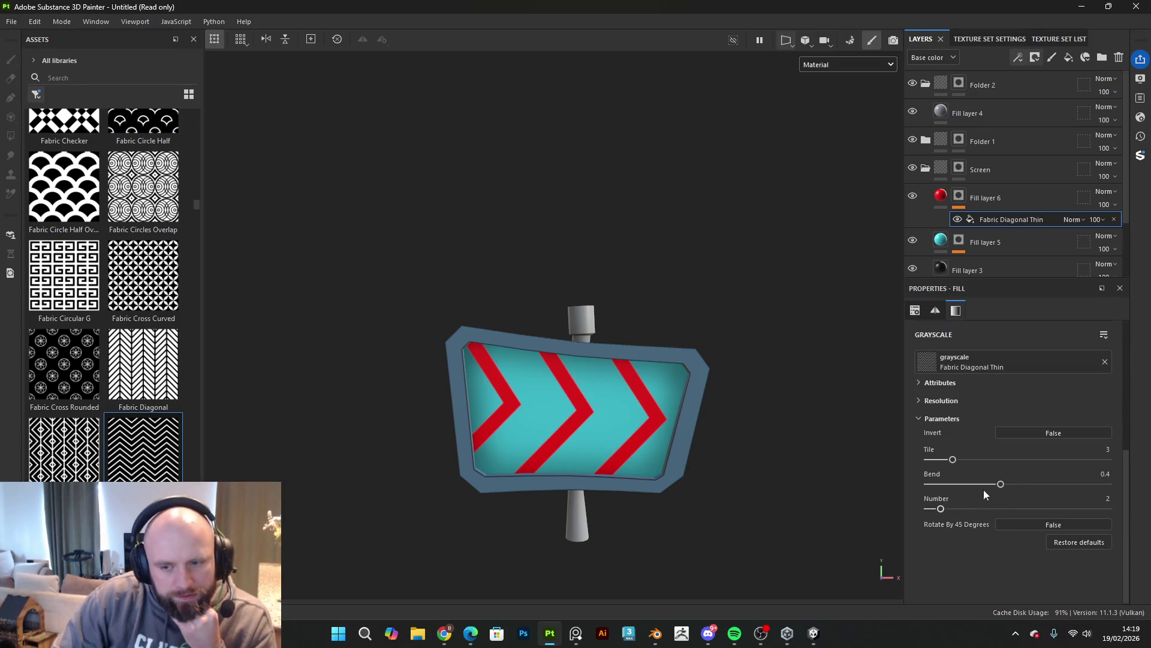
pyautogui.moveTo(1001, 486); pyautogui.dragTo(1024, 484)
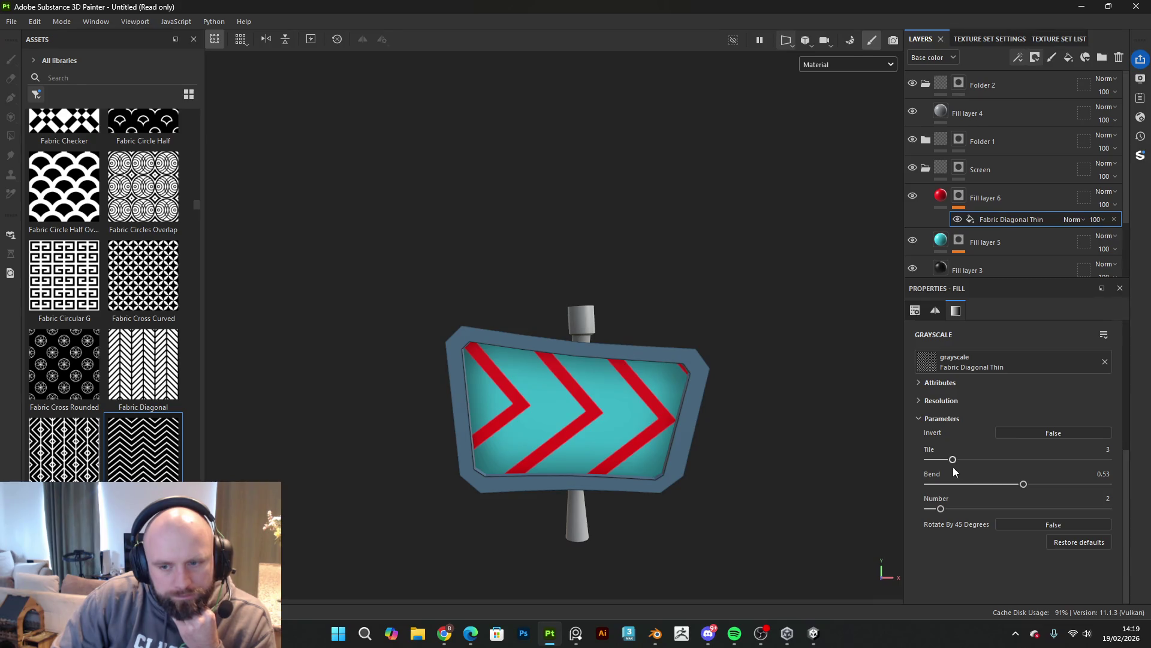
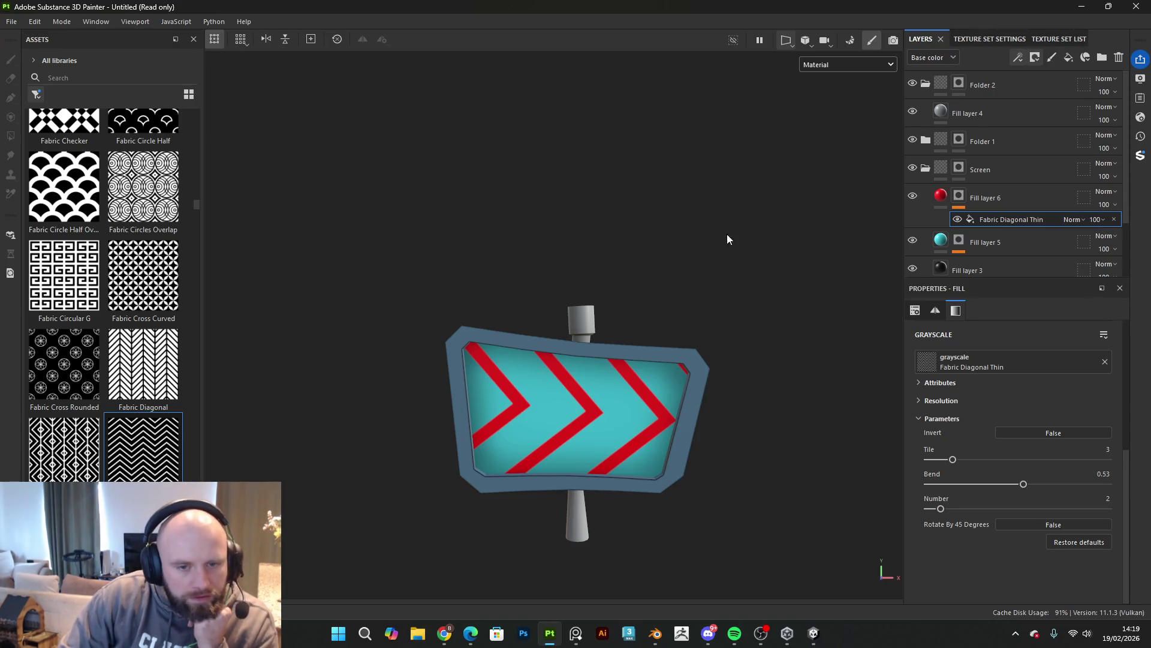
# Step: Swap the stripe mask to Fabric Diagonal, tiled at 2, lower height, rotated about 178° into chevrons
pyautogui.scroll(3, 595, 328)
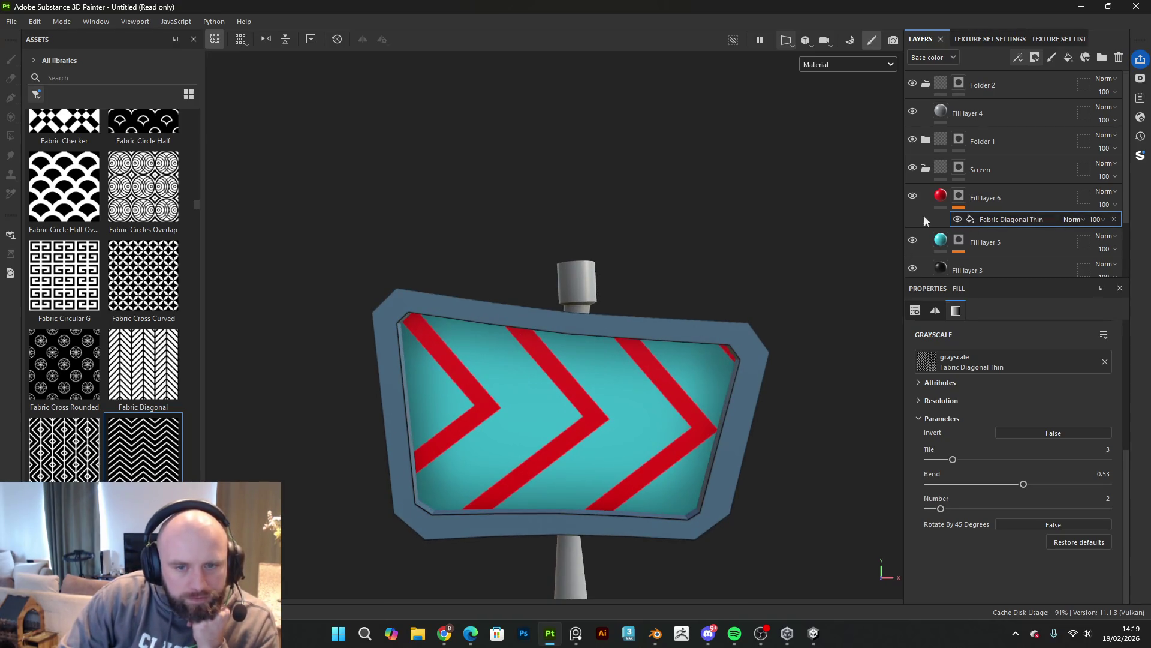
pyautogui.click(577, 633)
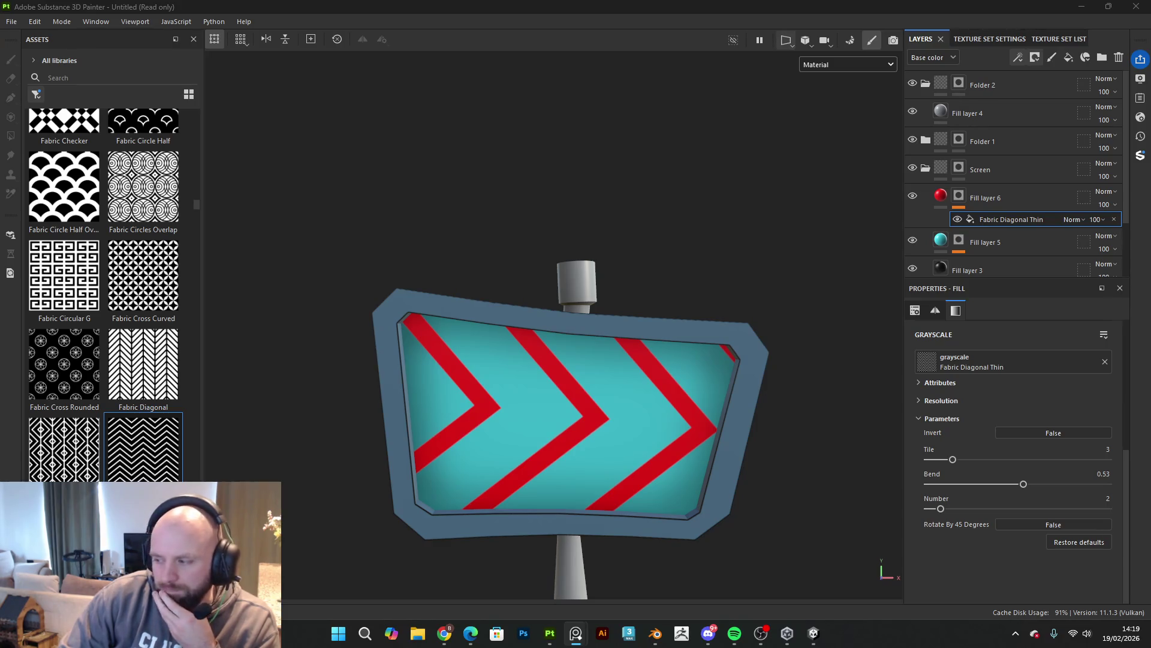
pyautogui.moveTo(143, 362)
pyautogui.mouseDown()
pyautogui.moveTo(252, 384)
pyautogui.moveTo(1028, 380)
pyautogui.moveTo(1029, 364)
pyautogui.mouseUp()
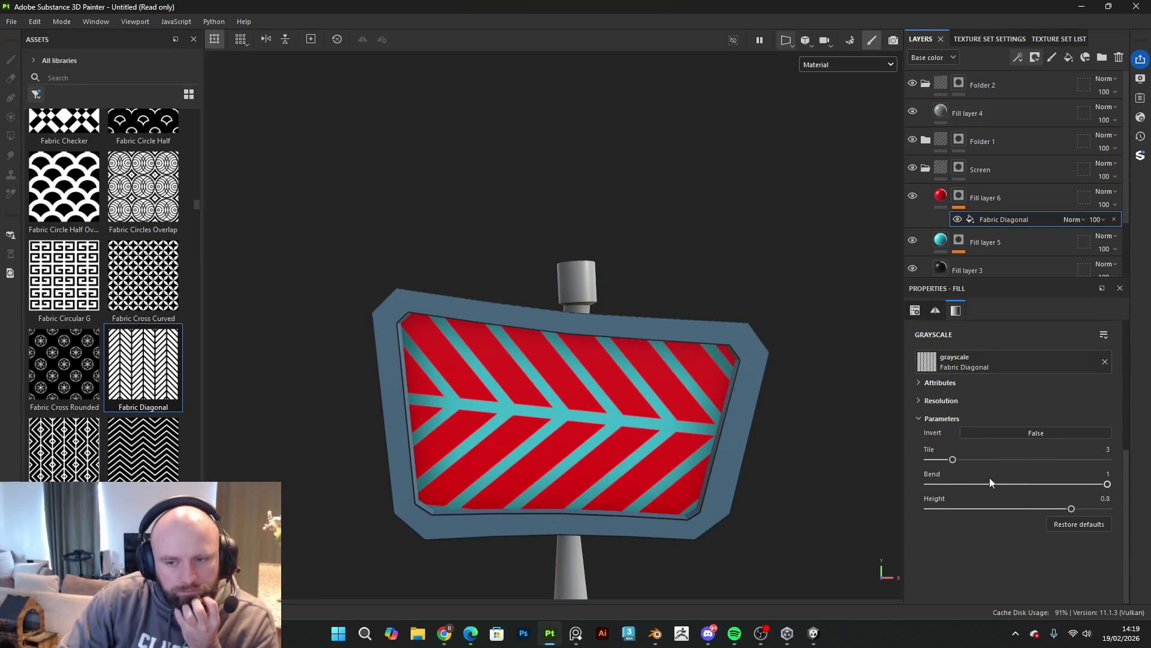
pyautogui.moveTo(952, 460)
pyautogui.mouseDown()
pyautogui.moveTo(927, 465)
pyautogui.moveTo(939, 470)
pyautogui.mouseUp()
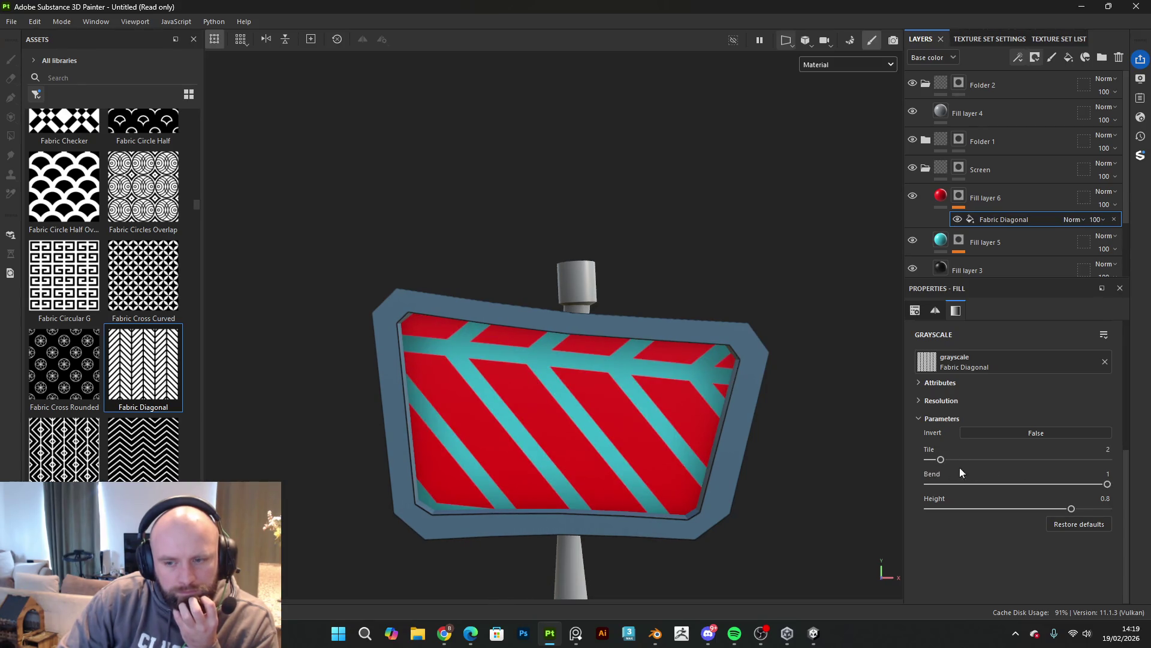
pyautogui.moveTo(1071, 509)
pyautogui.mouseDown()
pyautogui.moveTo(1015, 509)
pyautogui.moveTo(1068, 508)
pyautogui.moveTo(1056, 509)
pyautogui.moveTo(1084, 489)
pyautogui.moveTo(1118, 488)
pyautogui.mouseUp()
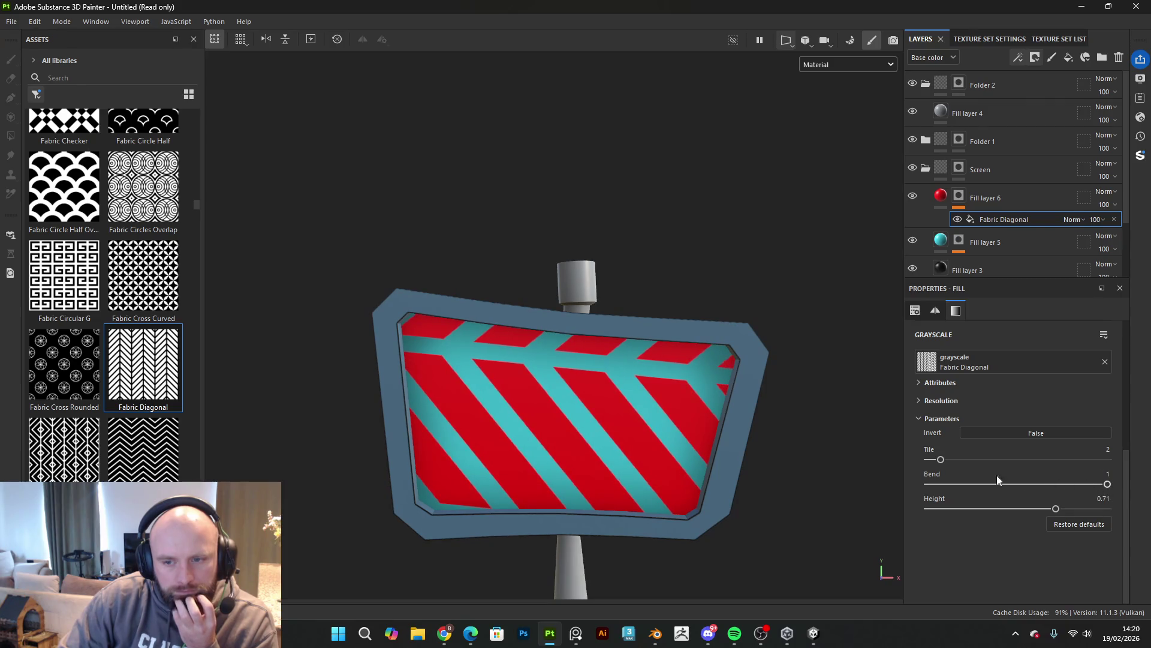
pyautogui.scroll(3, 966, 450)
pyautogui.moveTo(959, 379)
pyautogui.mouseDown()
pyautogui.moveTo(1027, 390)
pyautogui.moveTo(988, 401)
pyautogui.moveTo(998, 402)
pyautogui.mouseUp()
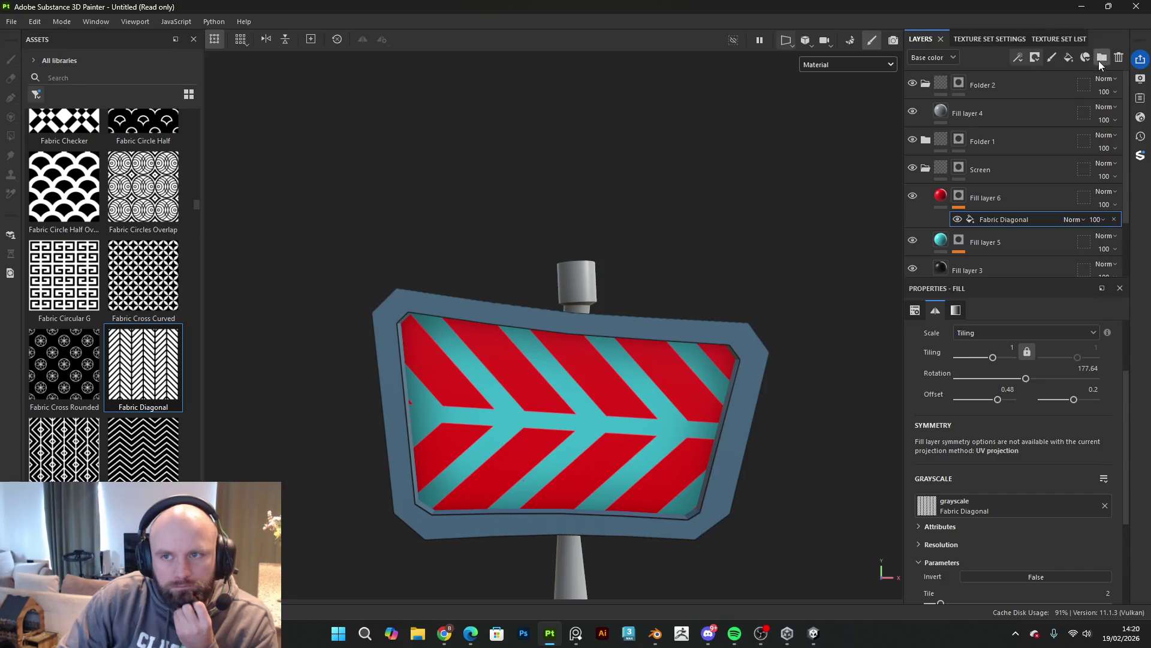
# Step: Group Fill layer 6 into Folder 3 and give the folder a white mask
pyautogui.click(1101, 54)
pyautogui.rightClick(1031, 200)
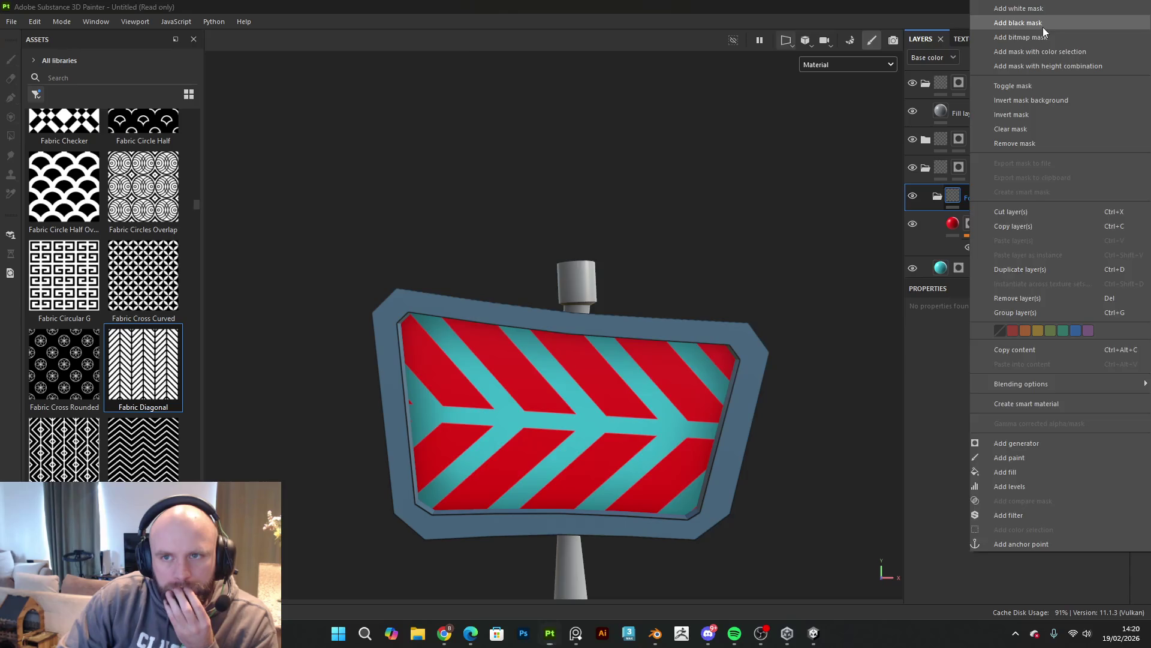
pyautogui.click(1042, 25)
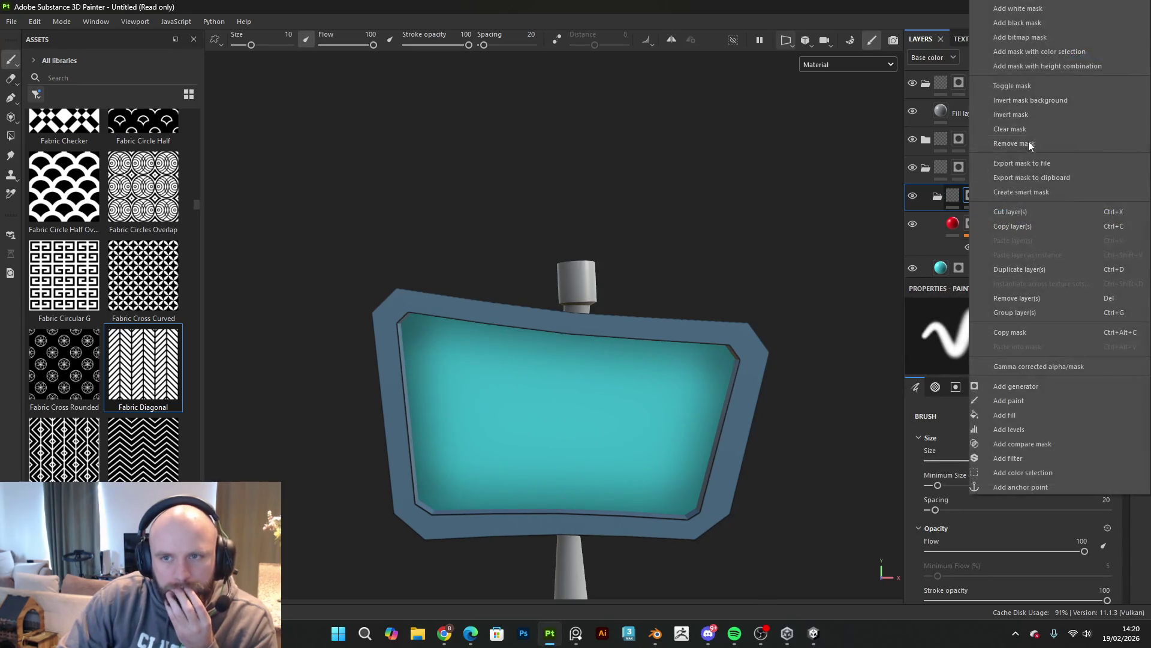
pyautogui.click(1029, 9)
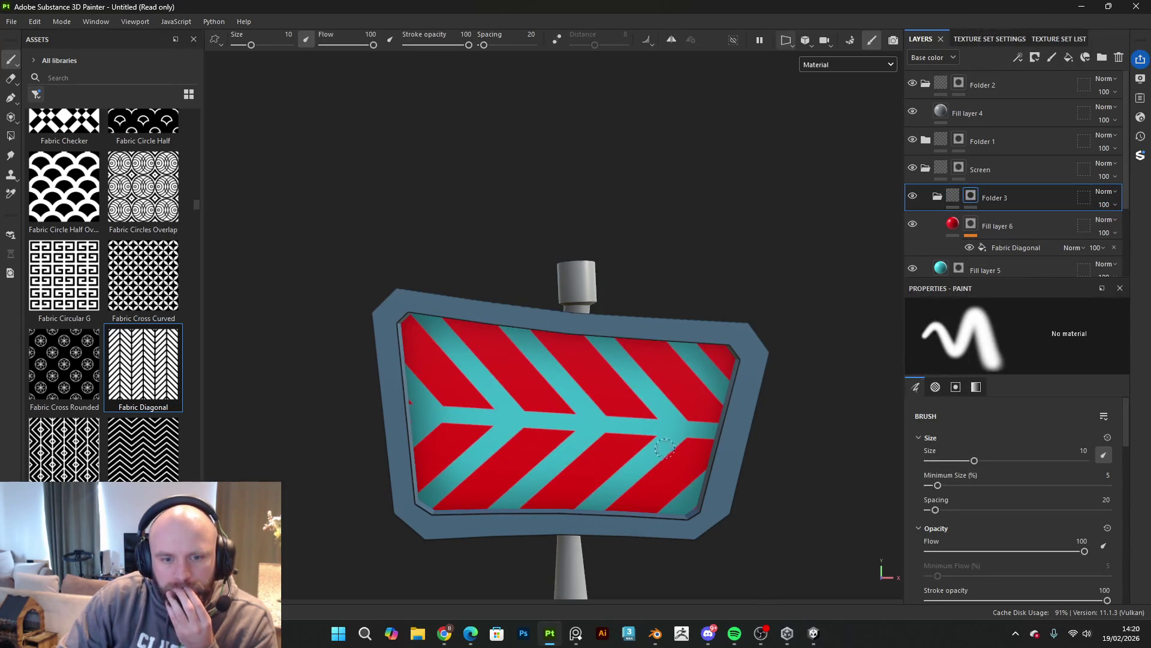
pyautogui.moveTo(684, 446)
pyautogui.mouseDown()
pyautogui.moveTo(687, 459)
pyautogui.moveTo(639, 509)
pyautogui.mouseUp()
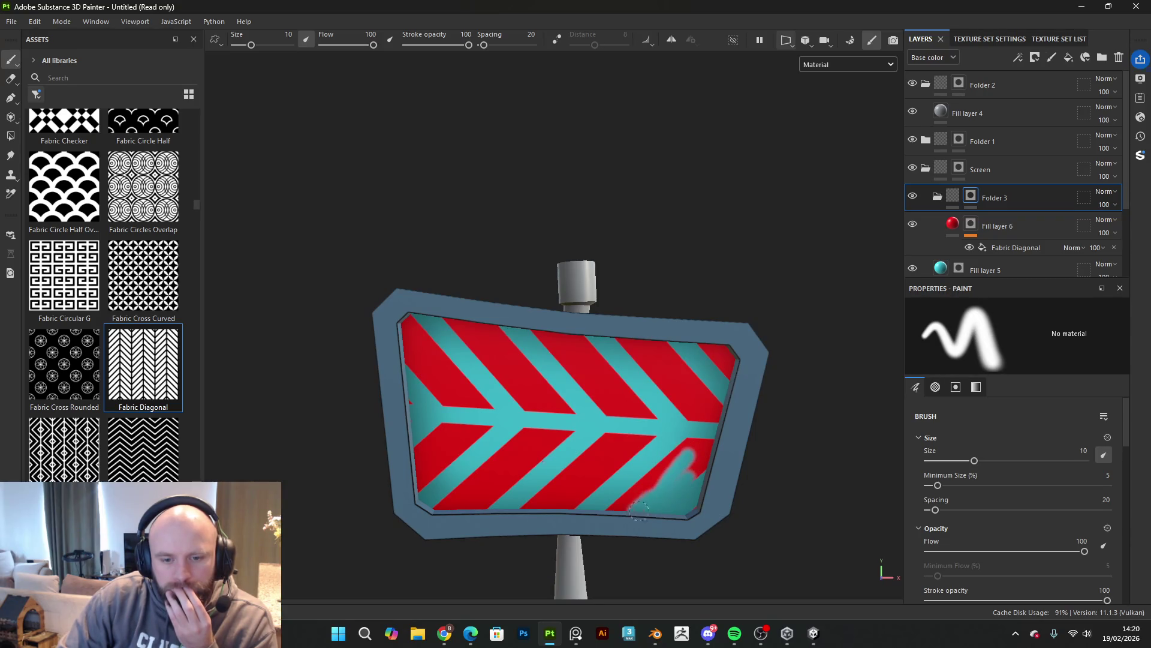
# Step: Filter the assets to brushes and select the Basic Hard brush
pyautogui.click(36, 94)
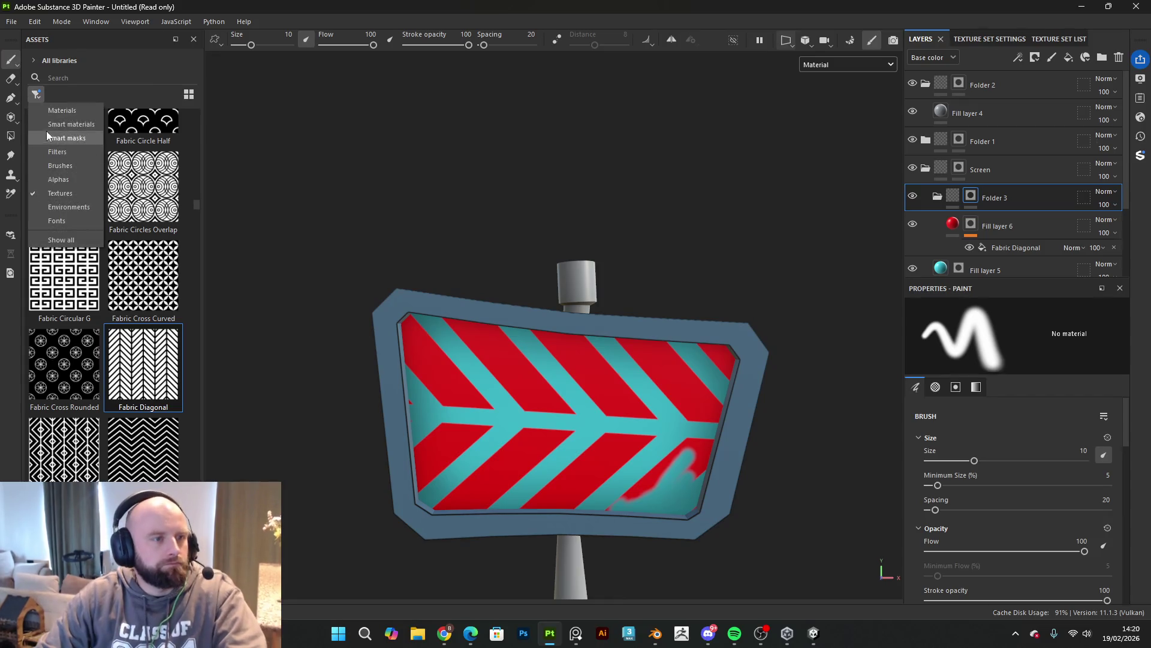
pyautogui.click(56, 166)
pyautogui.scroll(6, 96, 289)
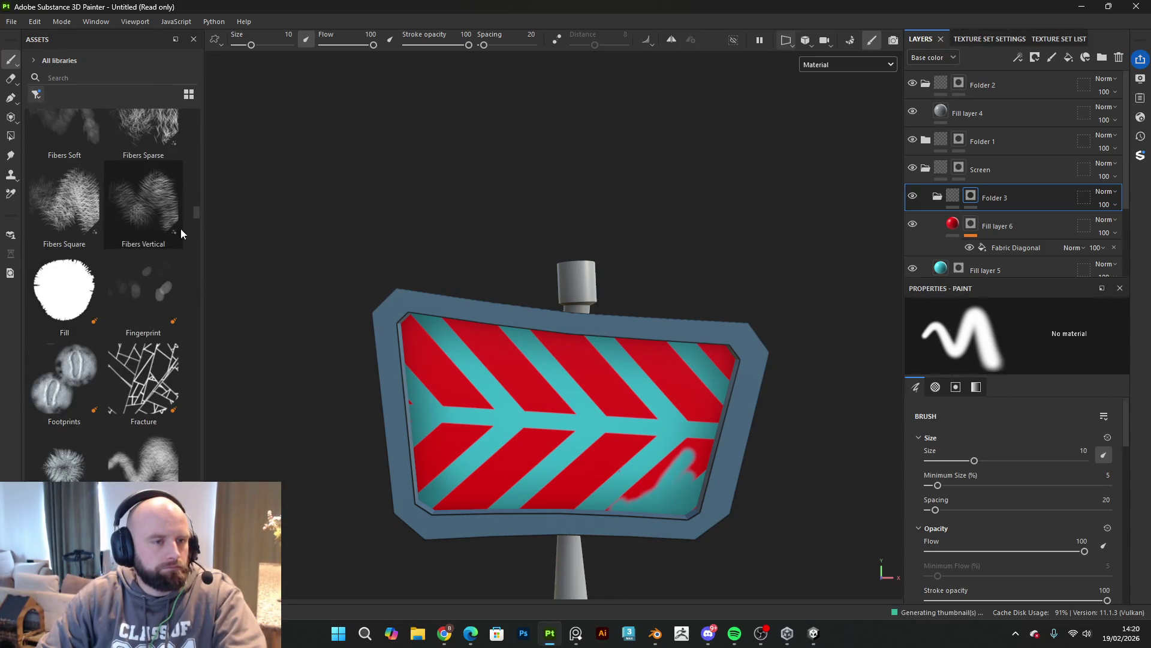
pyautogui.moveTo(199, 217); pyautogui.dragTo(197, 92)
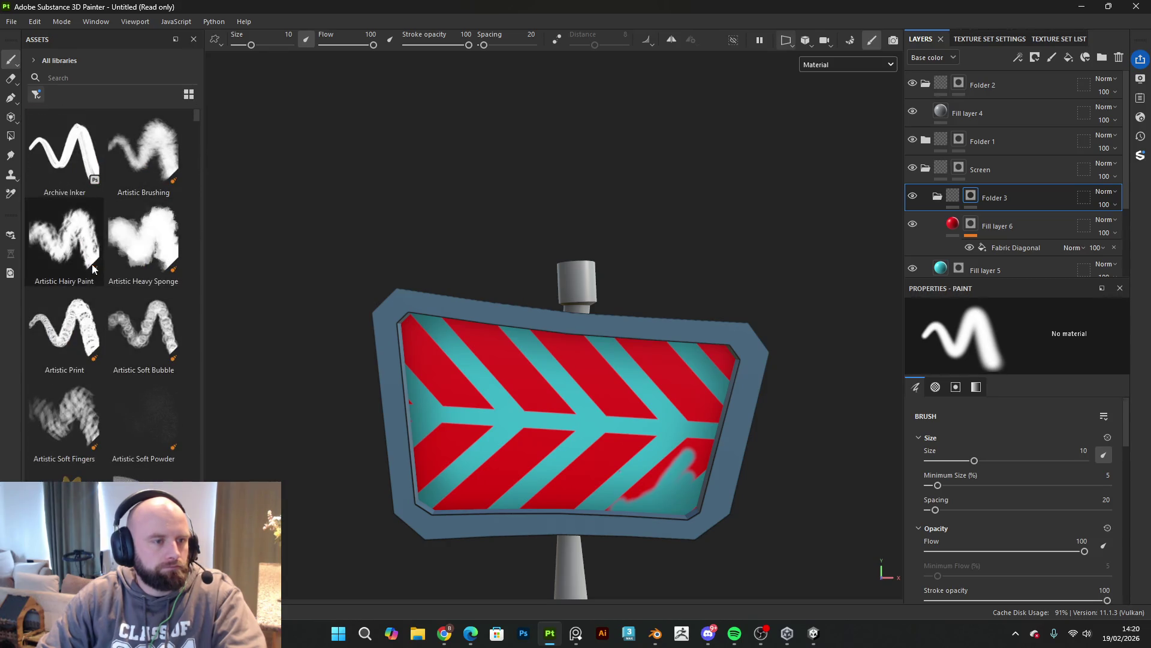
pyautogui.click(64, 414)
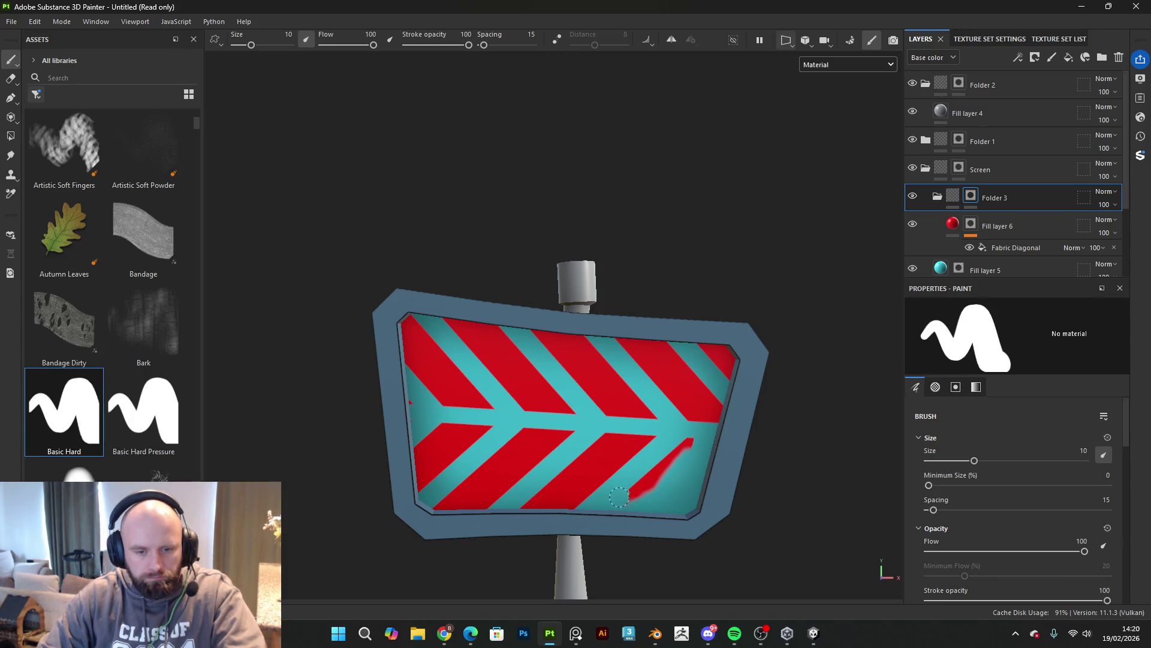
# Step: Paint out the outer red stripes on the right, upper right and left edges
pyautogui.hotkey('ctrl', 'z')
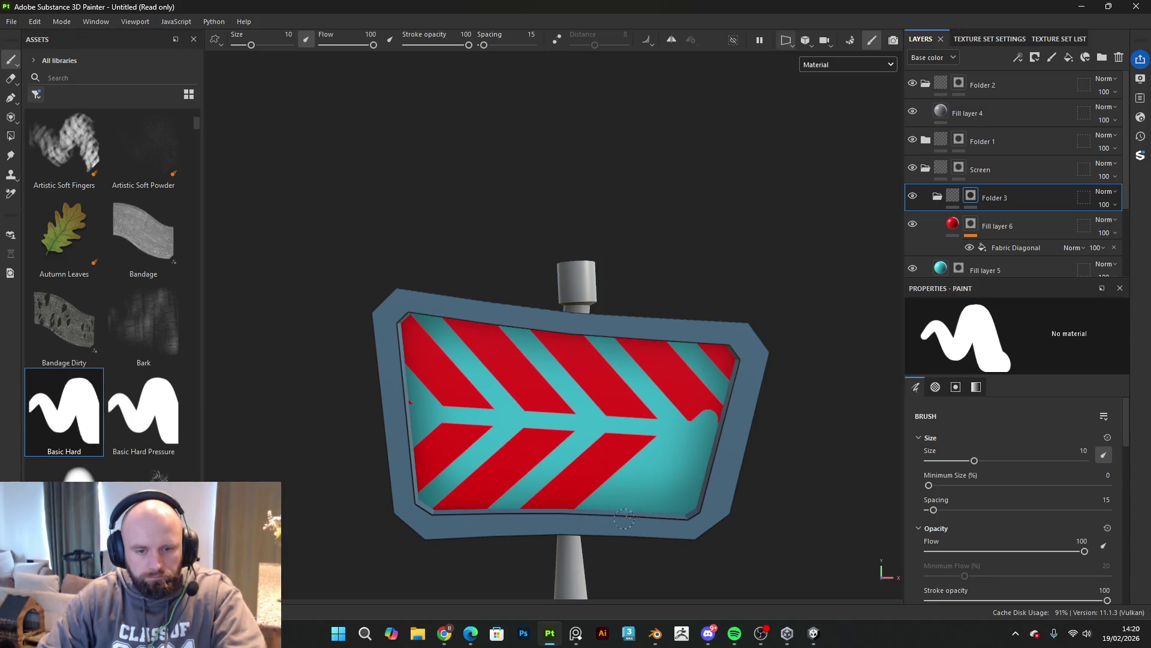
pyautogui.moveTo(692, 417); pyautogui.dragTo(616, 337)
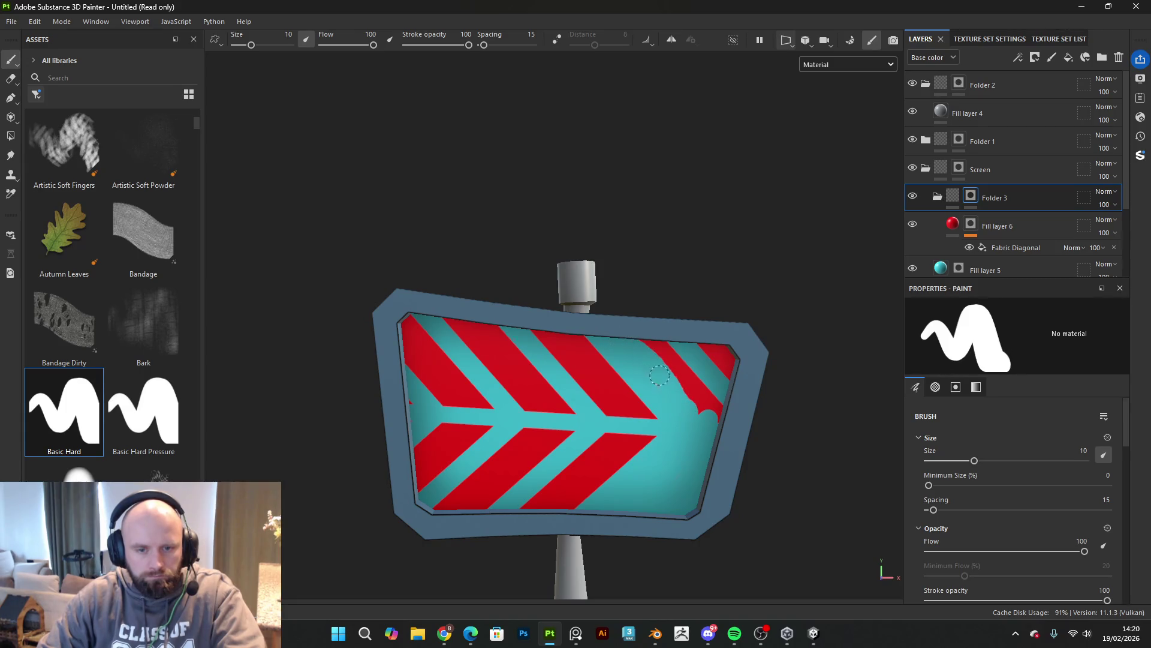
pyautogui.moveTo(671, 386)
pyautogui.mouseDown()
pyautogui.moveTo(646, 342)
pyautogui.moveTo(712, 414)
pyautogui.moveTo(719, 390)
pyautogui.mouseUp()
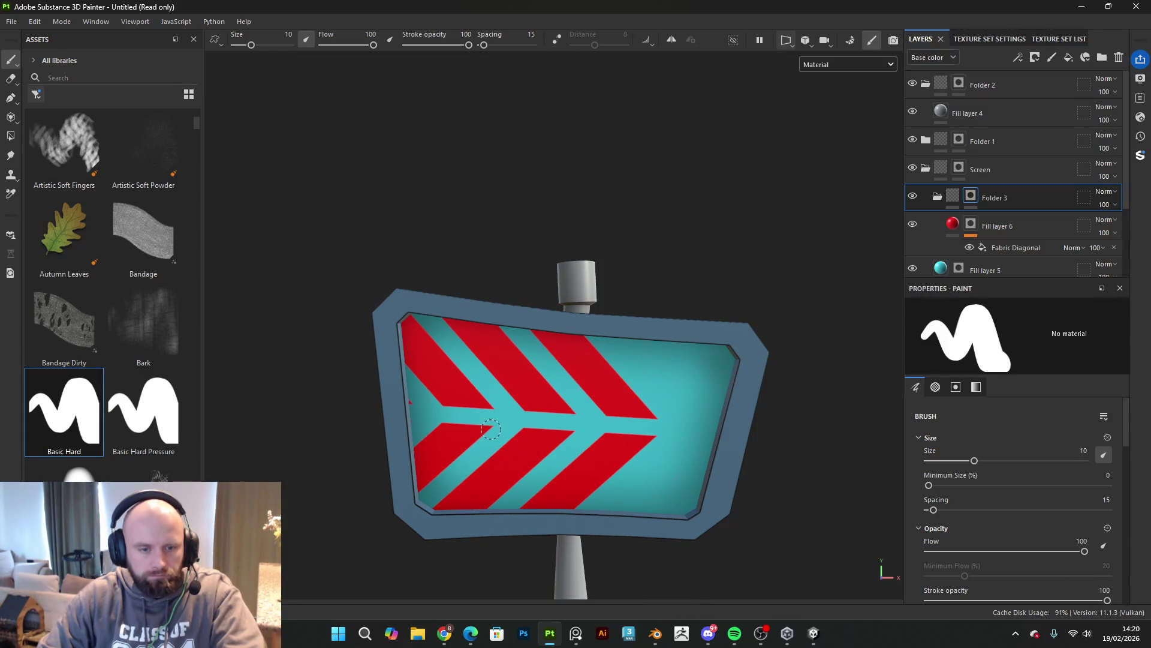
pyautogui.keyDown('shift'); pyautogui.click(407, 493); pyautogui.keyUp('shift')
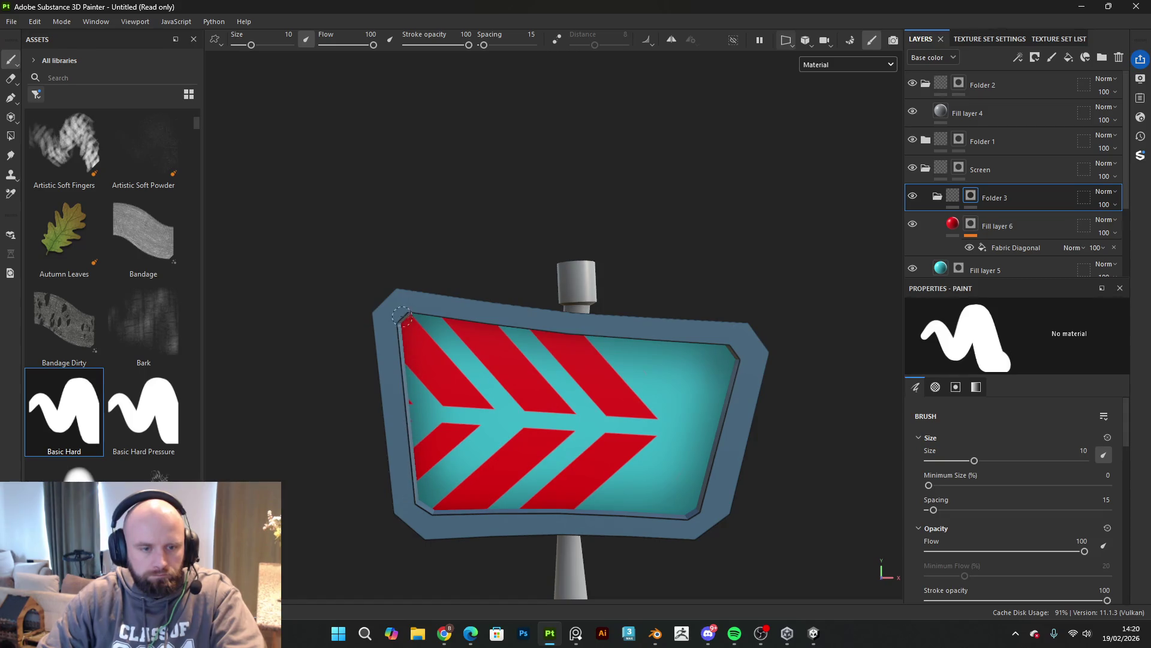
pyautogui.moveTo(411, 347); pyautogui.dragTo(412, 324)
pyautogui.moveTo(412, 426)
pyautogui.mouseDown()
pyautogui.moveTo(427, 459)
pyautogui.moveTo(451, 426)
pyautogui.moveTo(444, 350)
pyautogui.moveTo(462, 406)
pyautogui.moveTo(438, 360)
pyautogui.mouseUp()
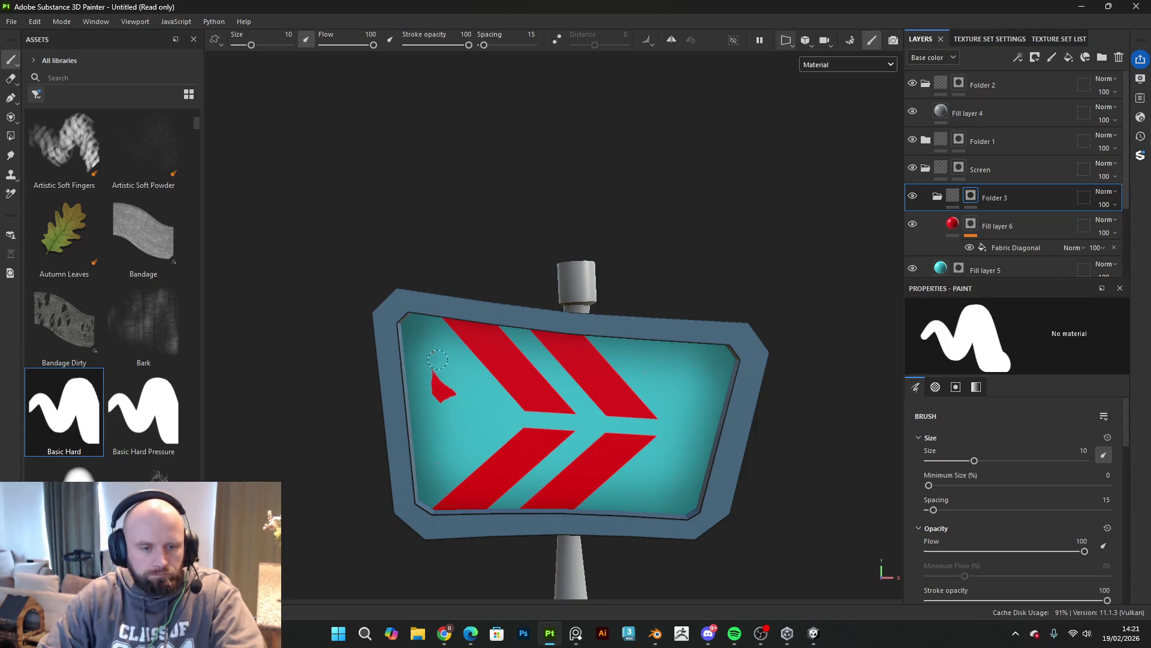
pyautogui.scroll(-6, 454, 397)
pyautogui.moveTo(802, 411)
pyautogui.keyDown('alt'); pyautogui.mouseDown()
pyautogui.moveTo(728, 365)
pyautogui.moveTo(750, 432)
pyautogui.mouseUp(); pyautogui.keyUp('alt')
pyautogui.scroll(6, 714, 425)
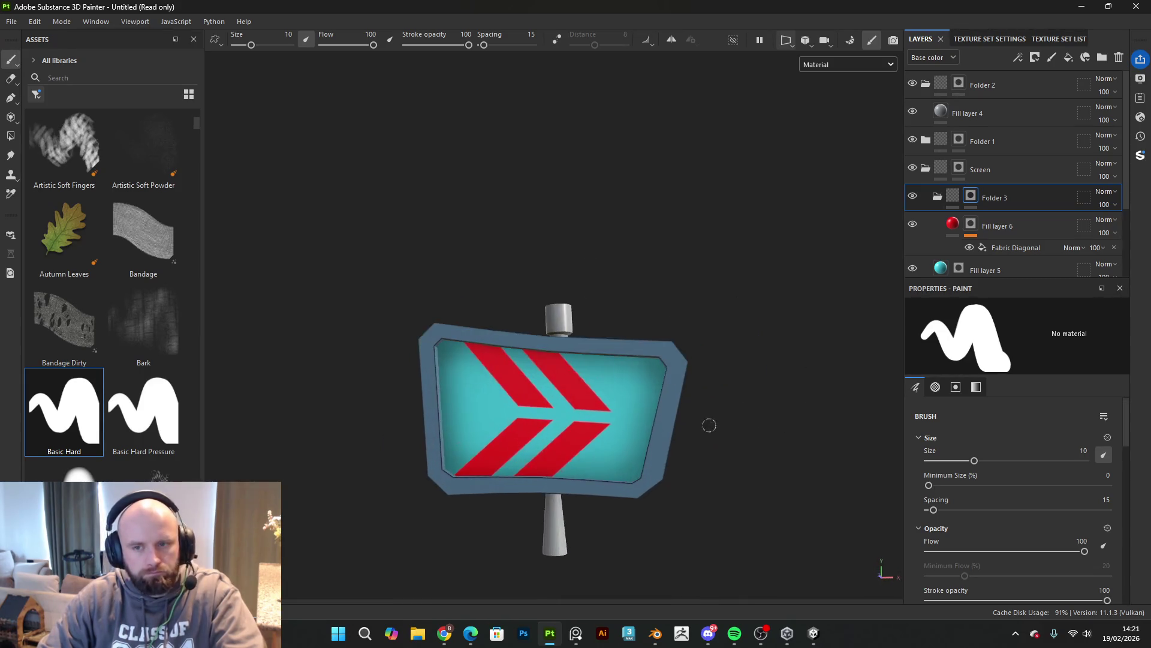
pyautogui.scroll(-3, 752, 418)
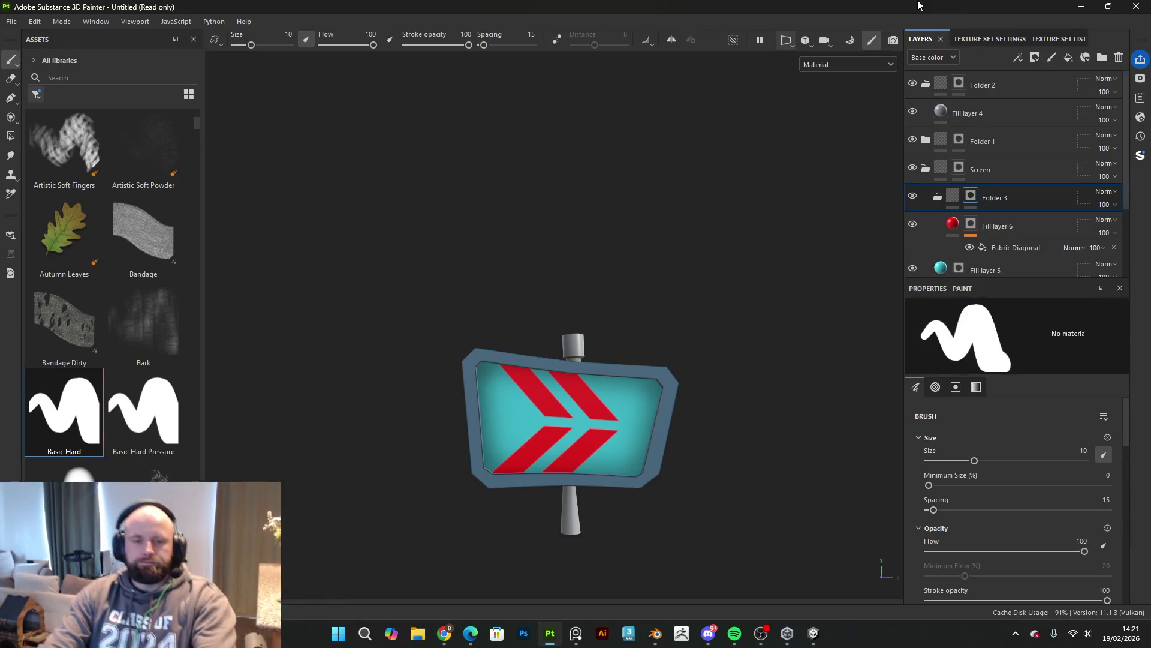
pyautogui.press('f')
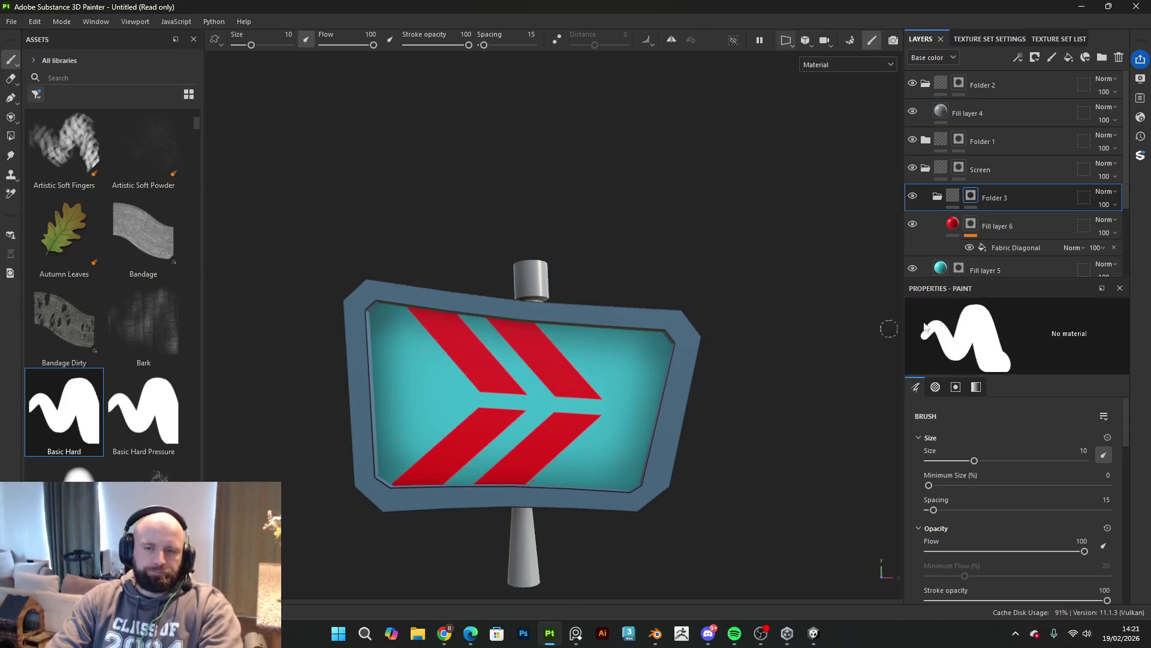
# Step: Duplicate the red fill as Fill layer 7, moving the Fabric Diagonal effect onto Fill layer 6
pyautogui.click(1019, 228)
pyautogui.hotkey('ctrl', 'd')
pyautogui.moveTo(1018, 246); pyautogui.dragTo(1008, 271)
pyautogui.scroll(3, 547, 410)
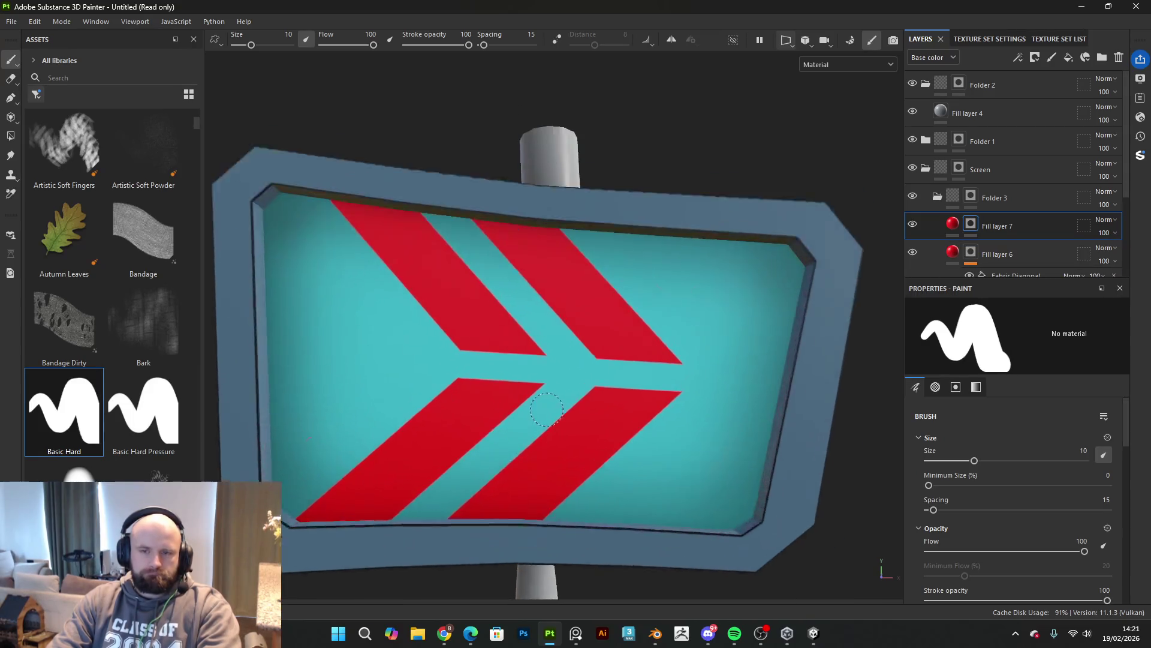
pyautogui.scroll(2, 605, 361)
# Step: Shrink the brush to about 5.58 and paint straight red lines across the first chevron notch
pyautogui.moveTo(510, 347); pyautogui.dragTo(472, 381)
pyautogui.scroll(1, 491, 385)
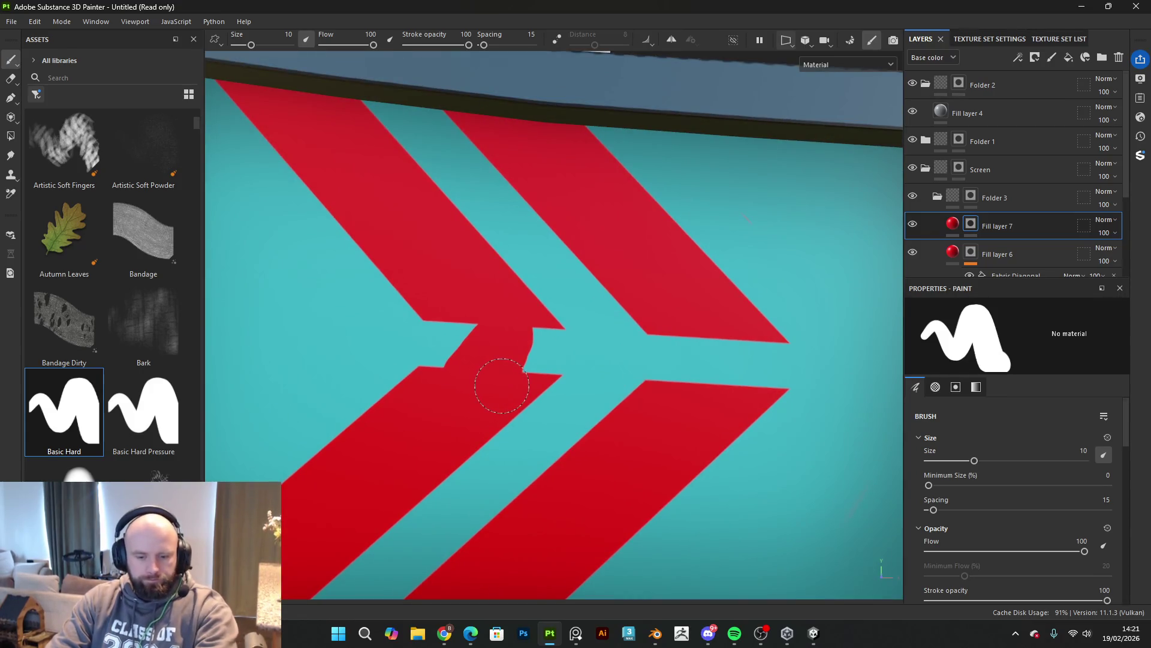
pyautogui.keyDown('ctrl'); pyautogui.moveTo(501, 380); pyautogui.dragTo(447, 369, button='right'); pyautogui.keyUp('ctrl')
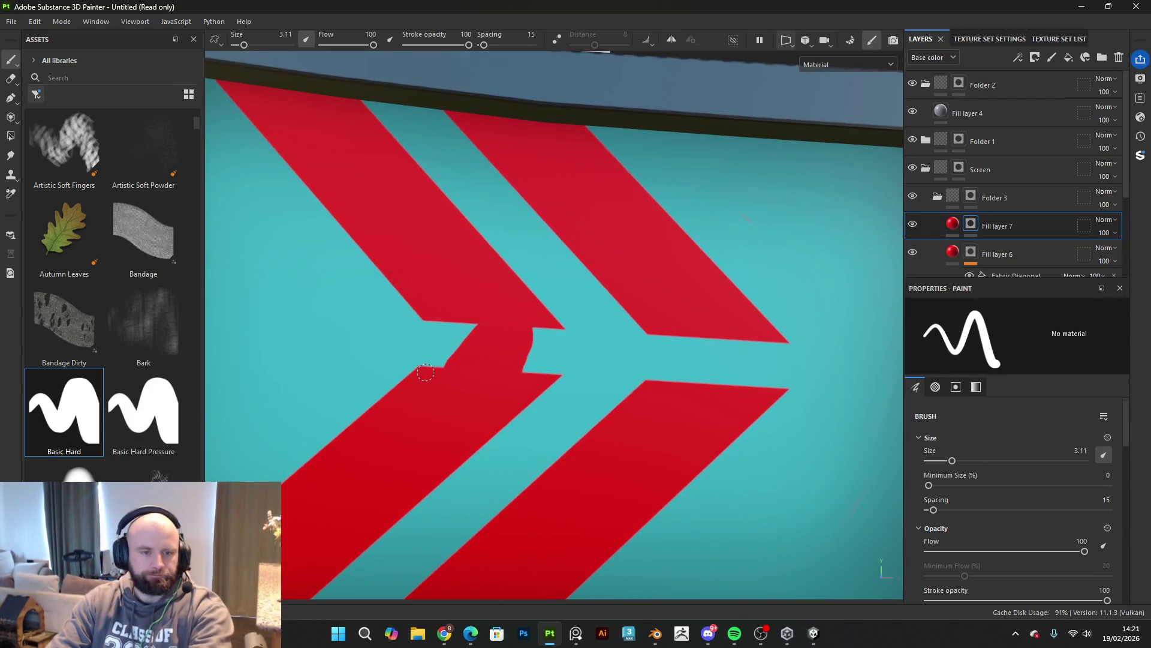
pyautogui.press('[')
pyautogui.press('shift')
pyautogui.keyDown('shift'); pyautogui.click(495, 314); pyautogui.keyUp('shift')
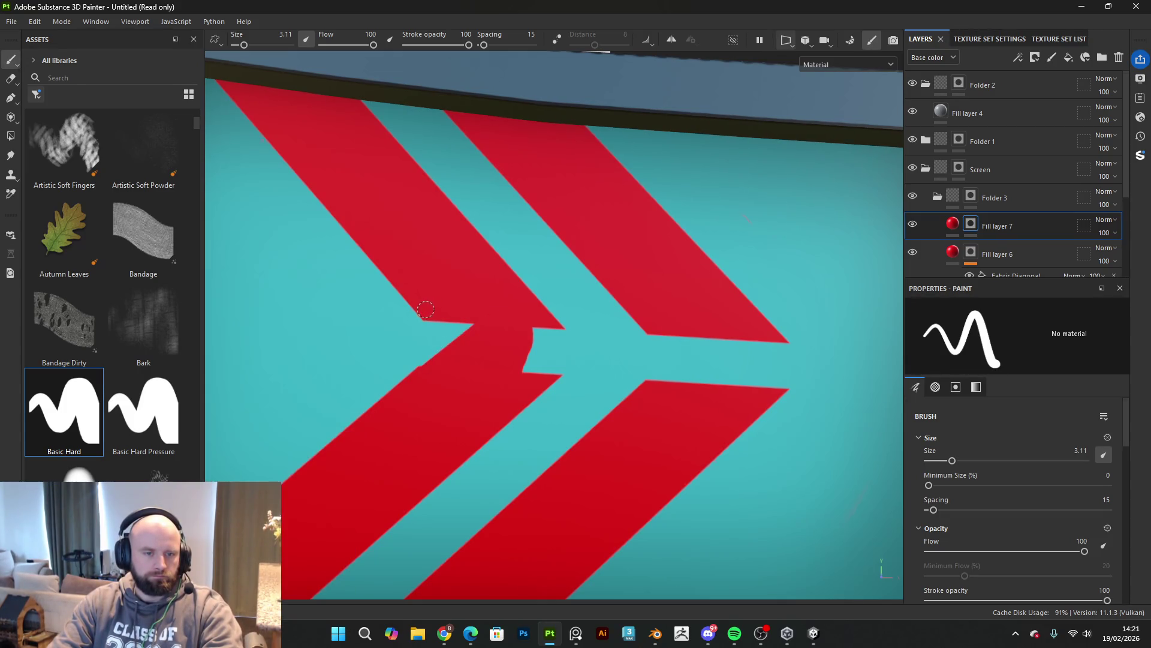
pyautogui.keyDown('shift'); pyautogui.click(496, 398); pyautogui.keyUp('shift')
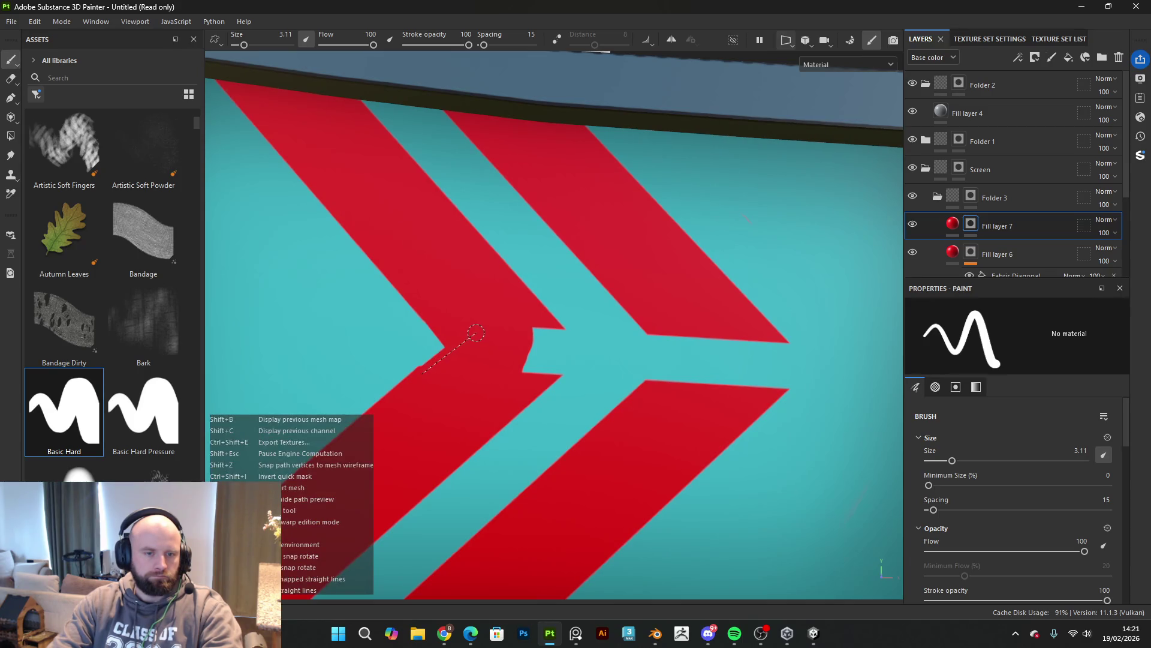
pyautogui.keyDown('shift'); pyautogui.click(476, 333); pyautogui.keyUp('shift')
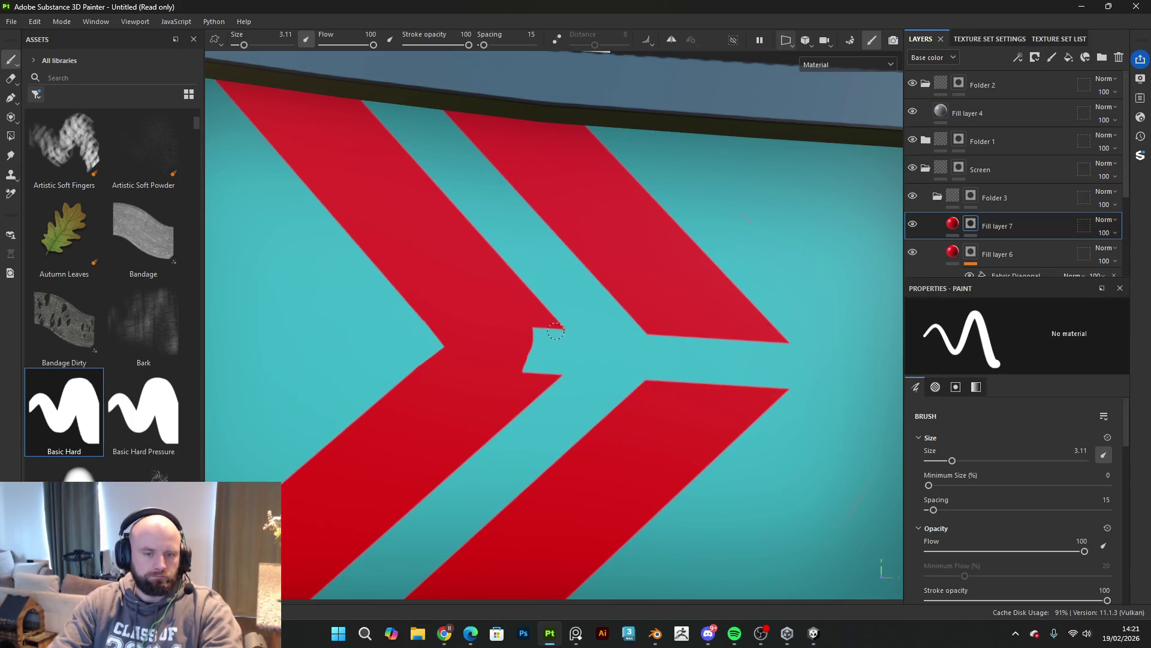
# Step: Paint straight red edges along the chevron and across the lower chevron's cyan gap
pyautogui.keyDown('ctrl'); pyautogui.moveTo(556, 331); pyautogui.dragTo(527, 331, button='right'); pyautogui.keyUp('ctrl')
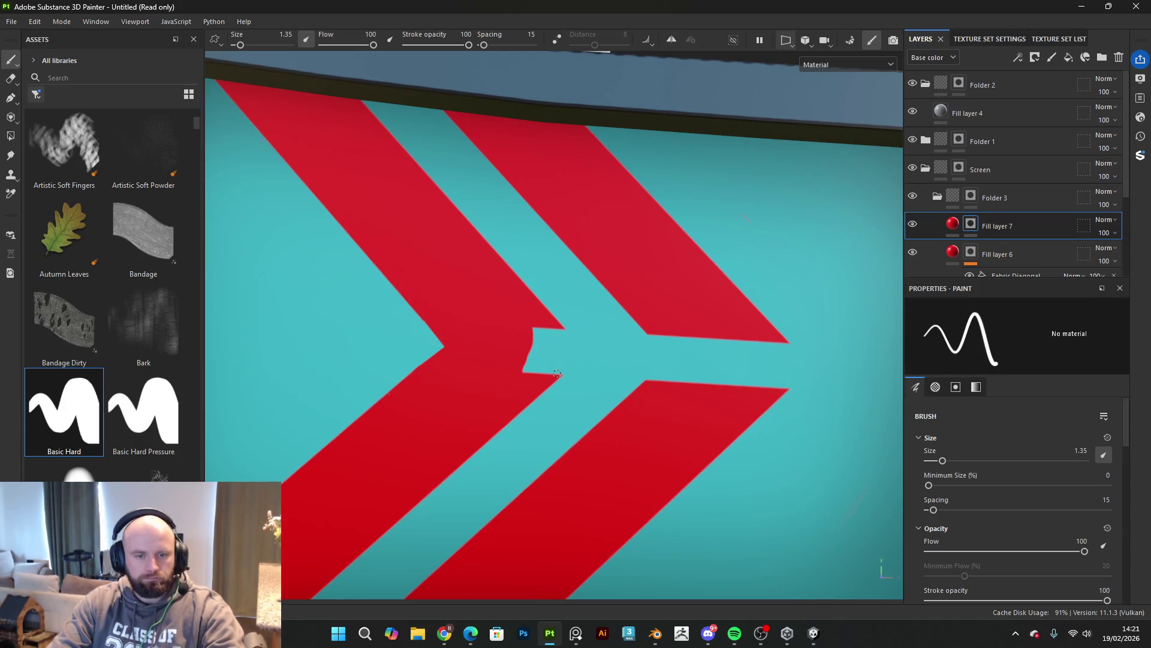
pyautogui.press('shift')
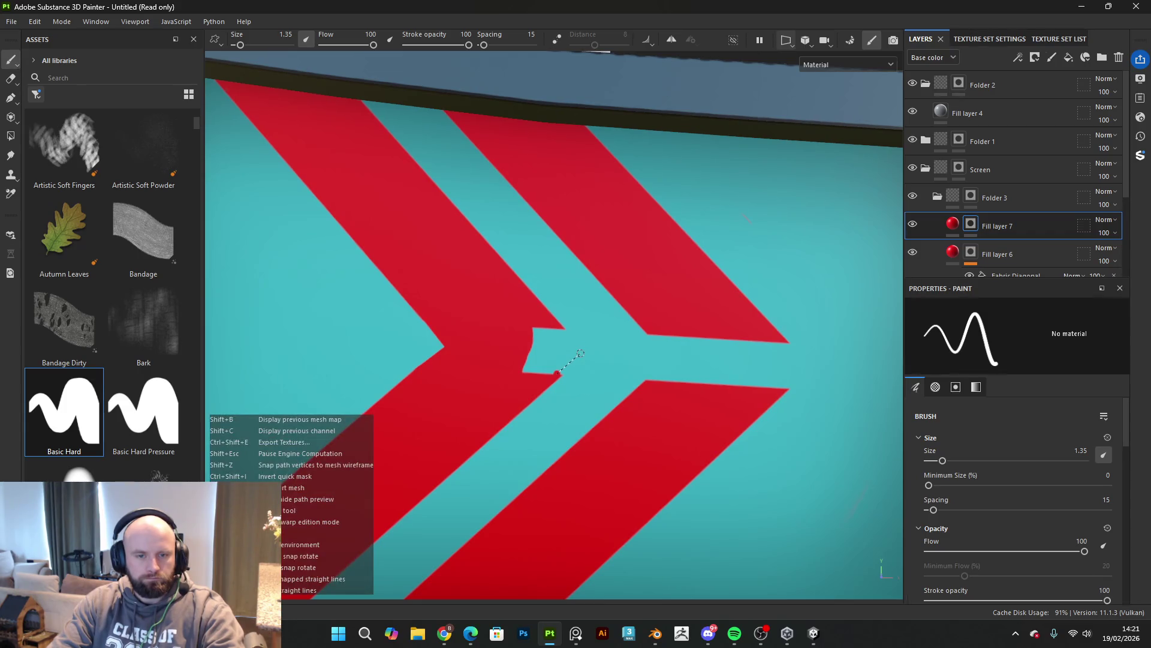
pyautogui.keyDown('shift'); pyautogui.click(580, 352); pyautogui.keyUp('shift')
pyautogui.moveTo(553, 330)
pyautogui.mouseDown()
pyautogui.moveTo(528, 366)
pyautogui.moveTo(549, 363)
pyautogui.moveTo(555, 341)
pyautogui.moveTo(539, 371)
pyautogui.mouseUp()
pyautogui.press(']')
pyautogui.press(']')
pyautogui.press(']')
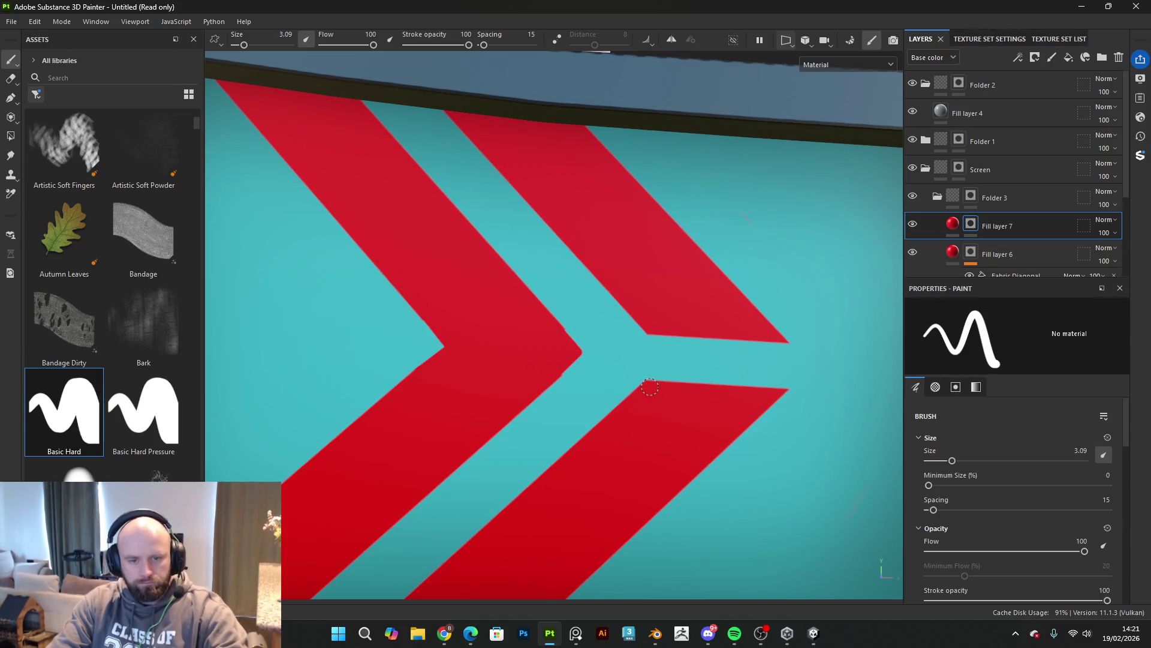
pyautogui.keyDown('shift'); pyautogui.click(726, 333); pyautogui.keyUp('shift')
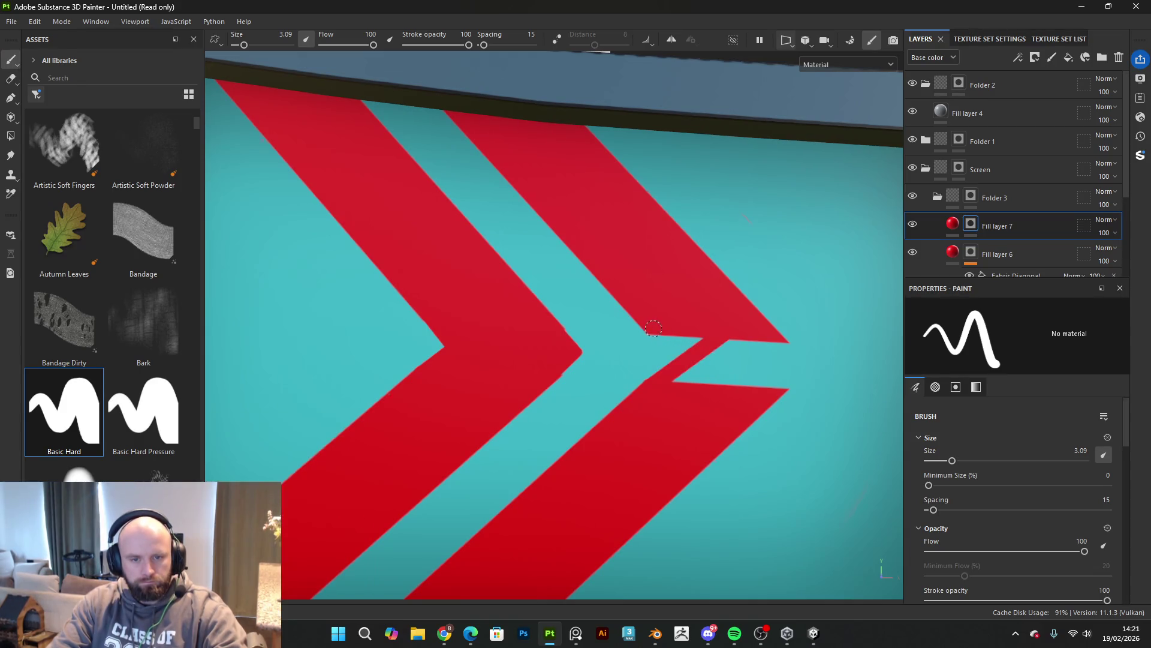
pyautogui.keyDown('shift'); pyautogui.click(721, 381); pyautogui.keyUp('shift')
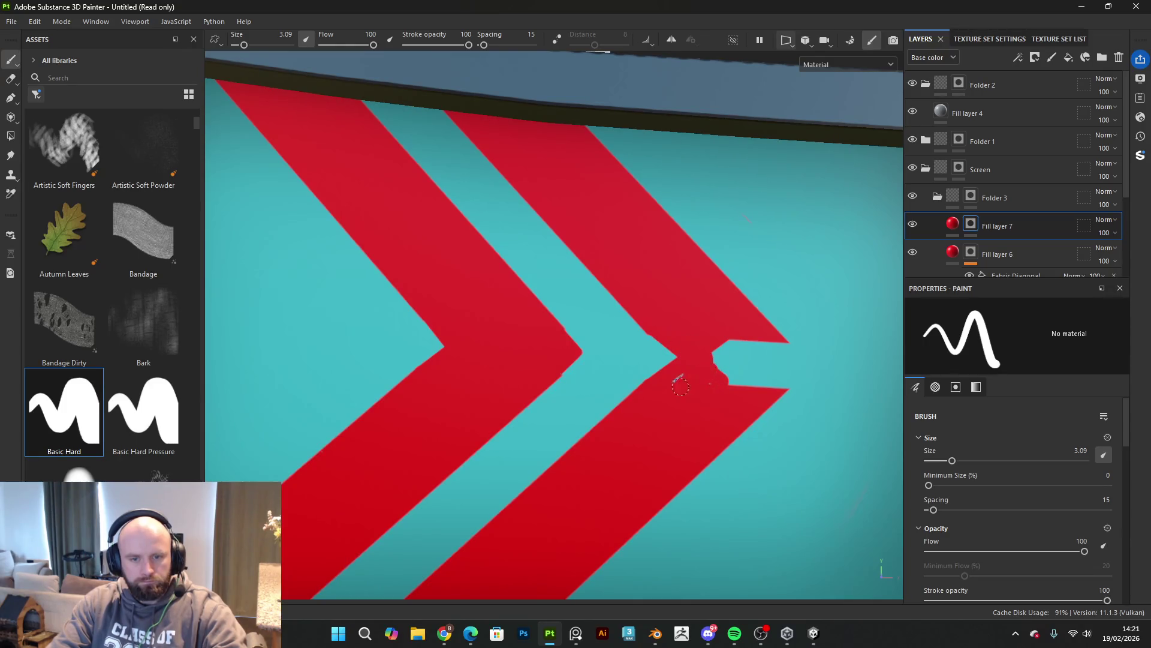
# Step: Fill the remaining chevron notches with red using resized brush strokes
pyautogui.scroll(-3, 683, 381)
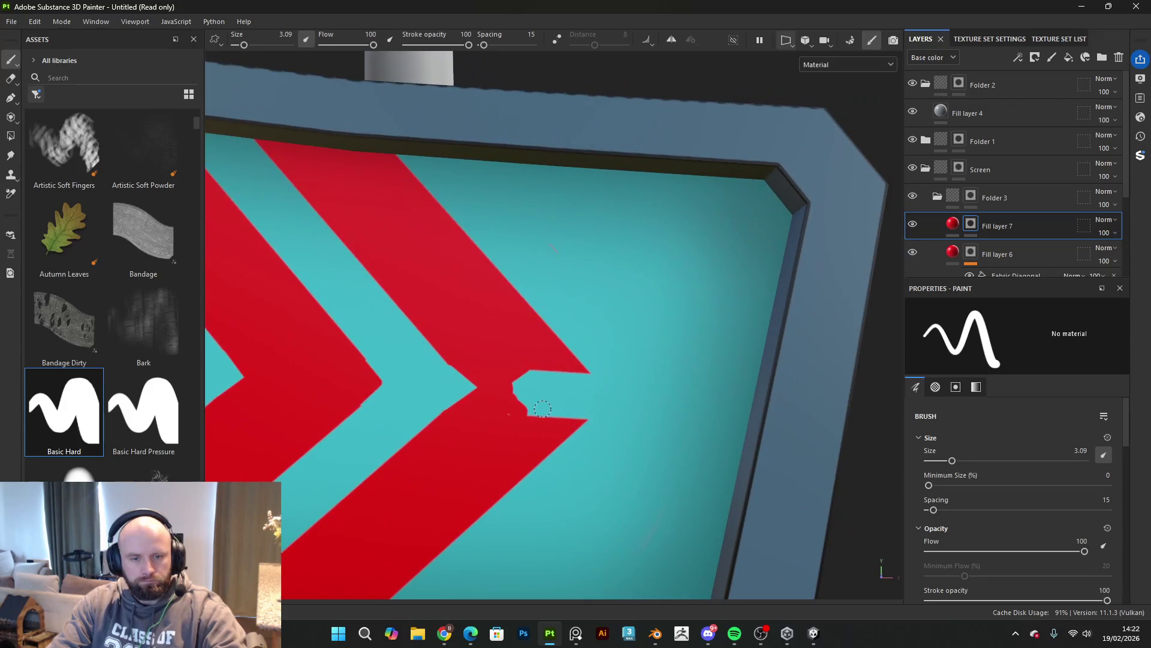
pyautogui.press('[')
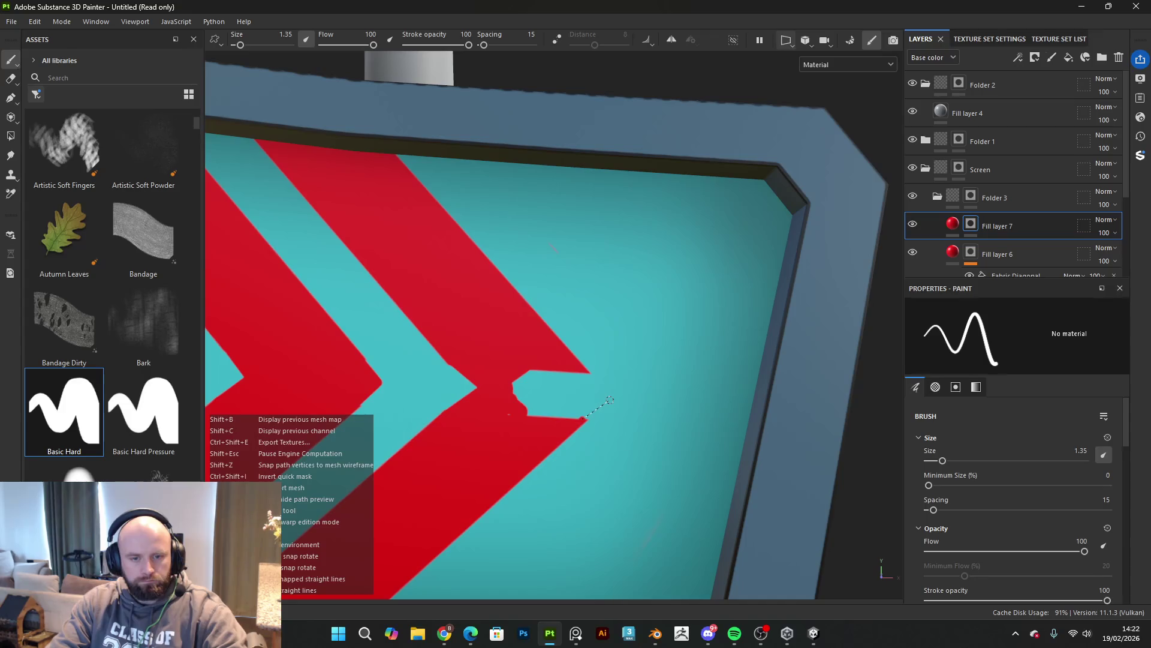
pyautogui.keyDown('shift'); pyautogui.click(609, 399); pyautogui.keyUp('shift')
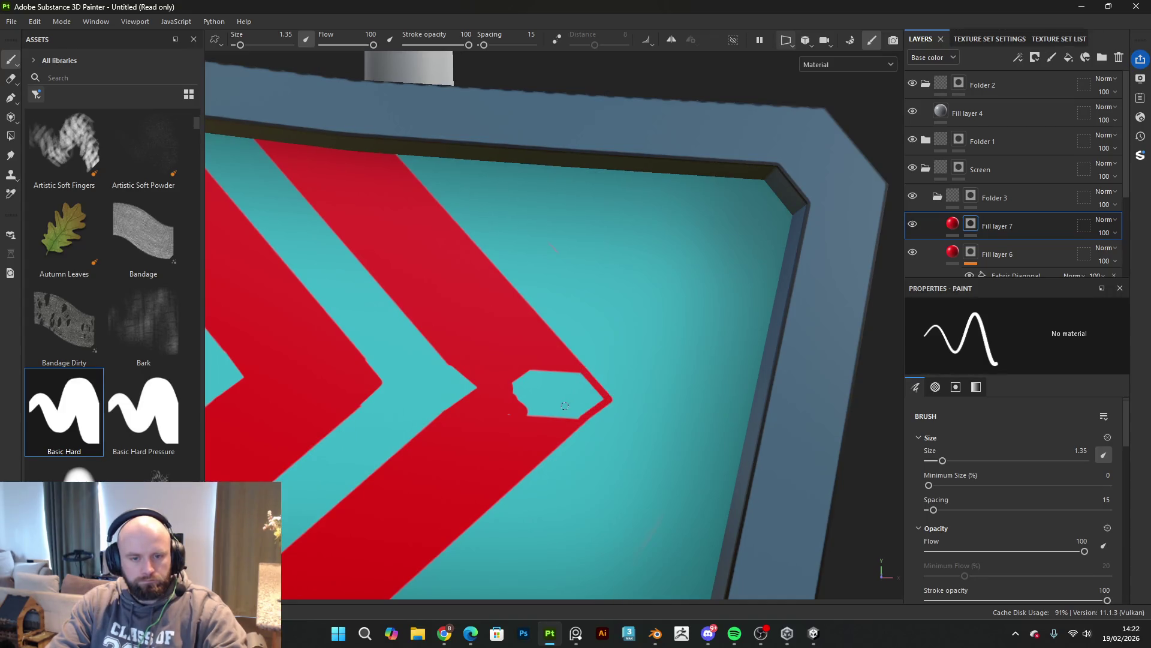
pyautogui.press(']')
pyautogui.press(']')
pyautogui.moveTo(530, 377); pyautogui.dragTo(516, 414)
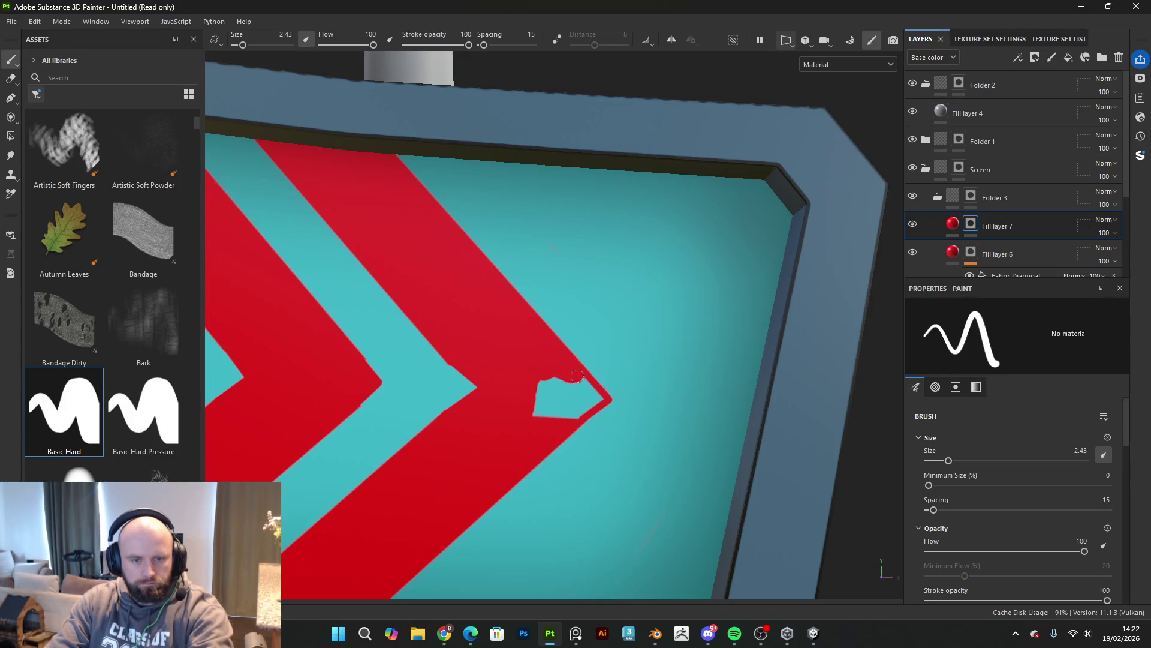
pyautogui.moveTo(598, 397)
pyautogui.mouseDown()
pyautogui.moveTo(568, 413)
pyautogui.moveTo(544, 395)
pyautogui.moveTo(565, 394)
pyautogui.mouseUp()
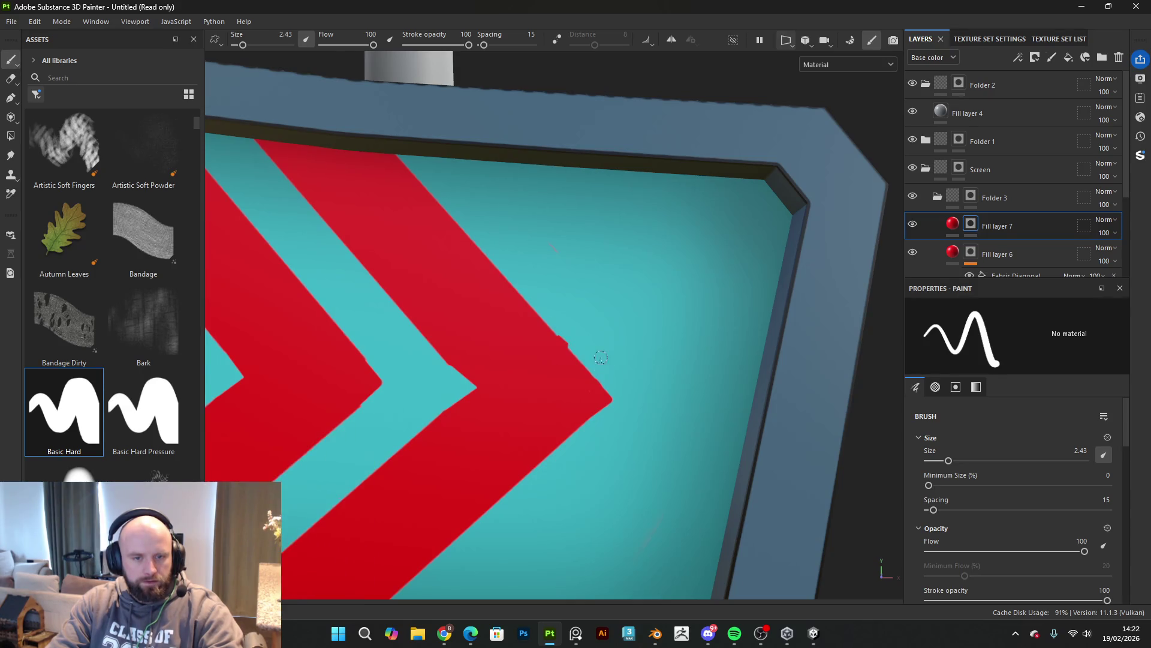
# Step: Square off the last chevron corner with red paint on Fill layer 7
pyautogui.scroll(4, 564, 328)
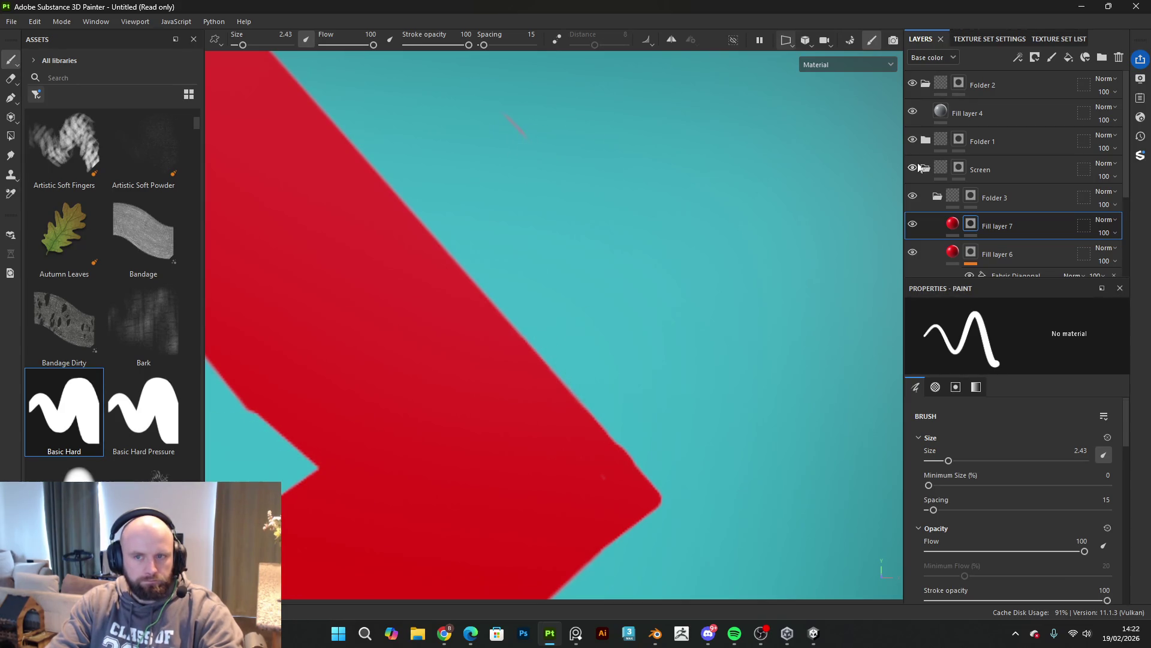
pyautogui.click(963, 196)
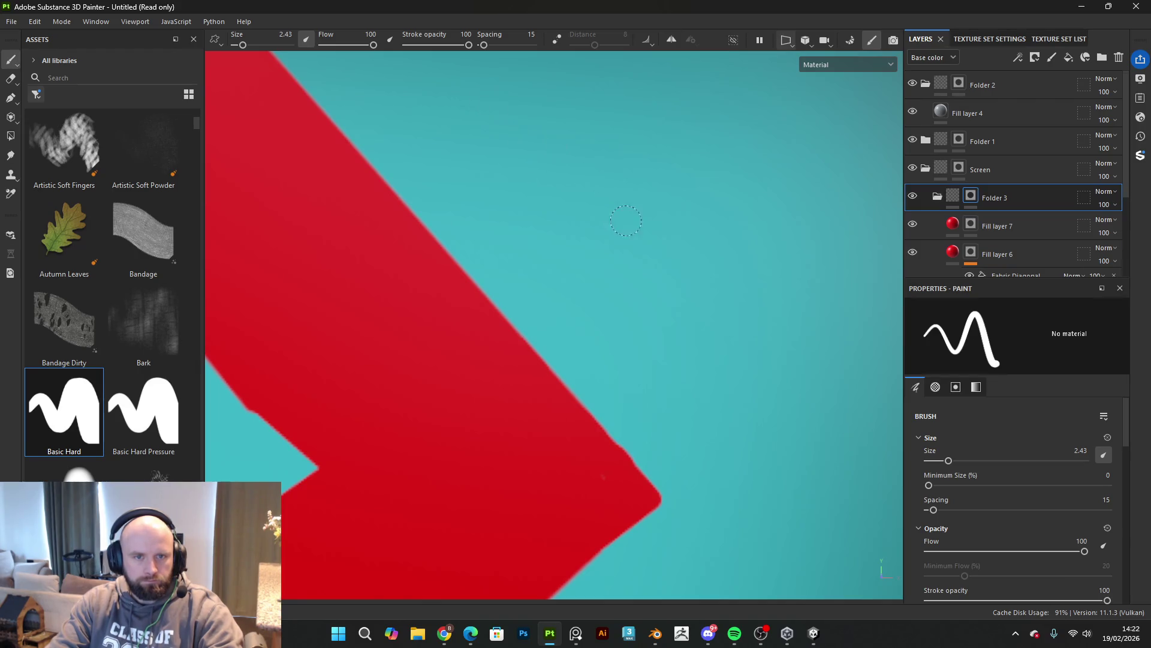
pyautogui.scroll(-5, 626, 220)
pyautogui.scroll(5, 575, 279)
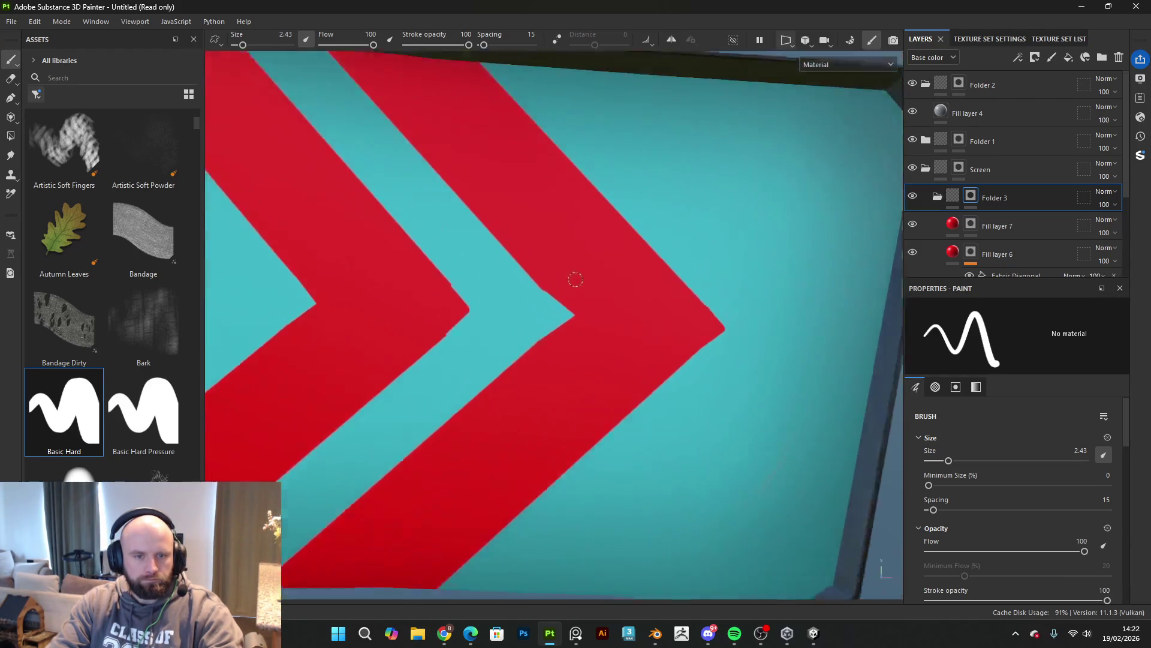
pyautogui.click(982, 229)
pyautogui.scroll(2, 624, 303)
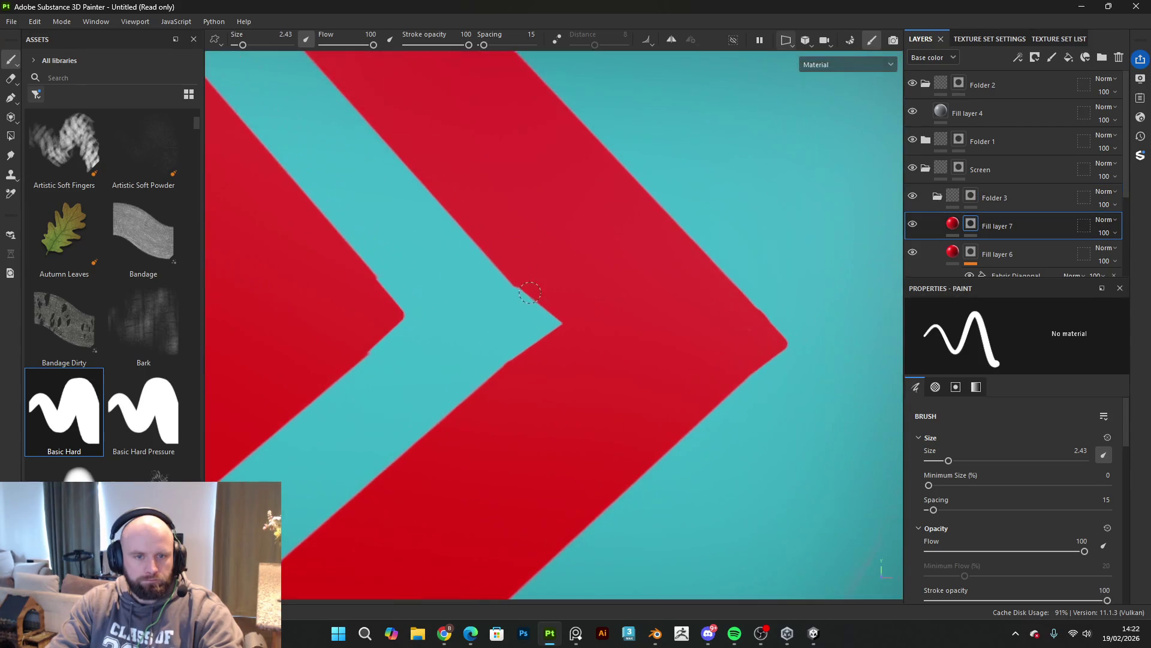
pyautogui.keyDown('shift'); pyautogui.click(560, 317); pyautogui.keyUp('shift')
pyautogui.scroll(-5, 577, 336)
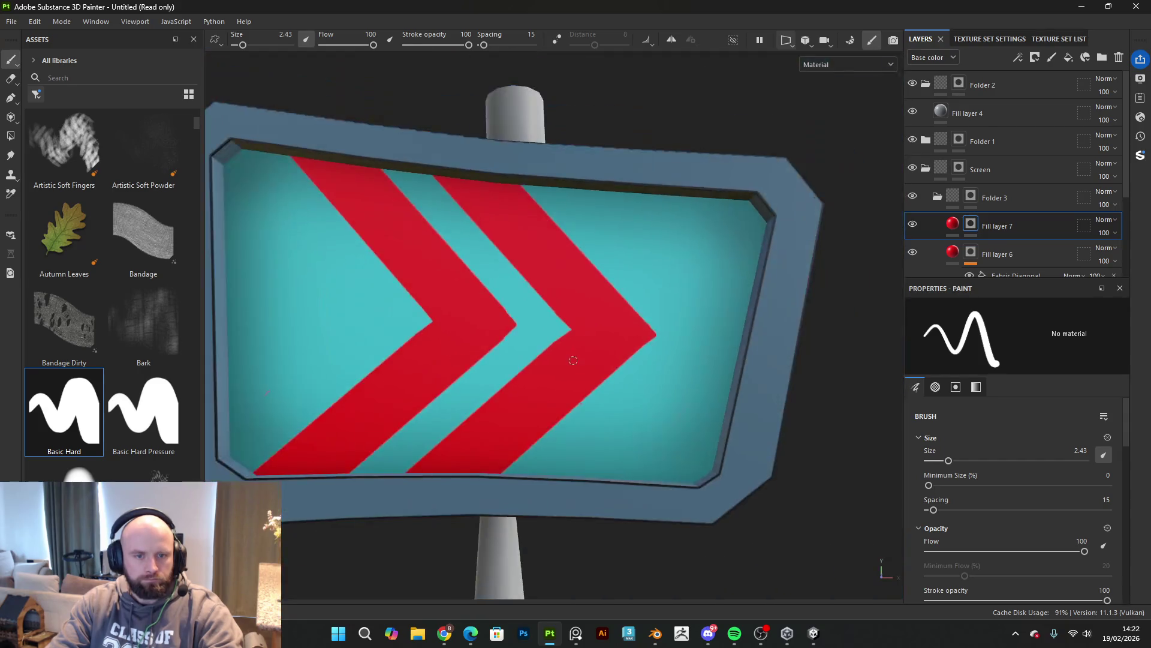
pyautogui.scroll(-5, 573, 360)
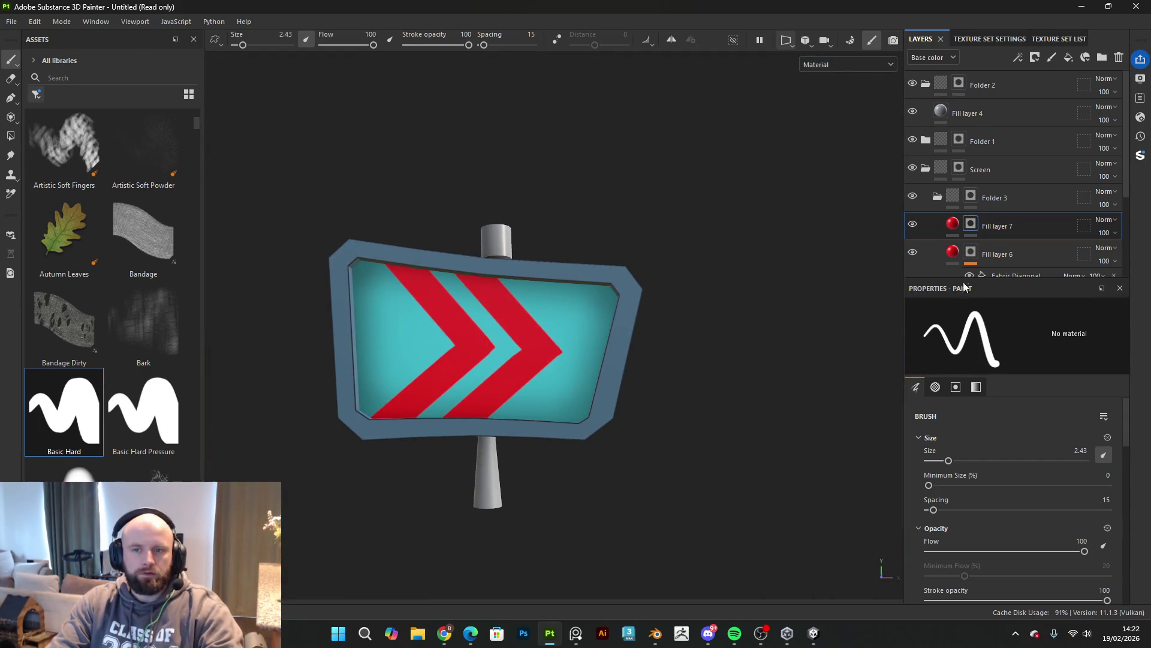
pyautogui.scroll(-1, 963, 241)
pyautogui.click(956, 221)
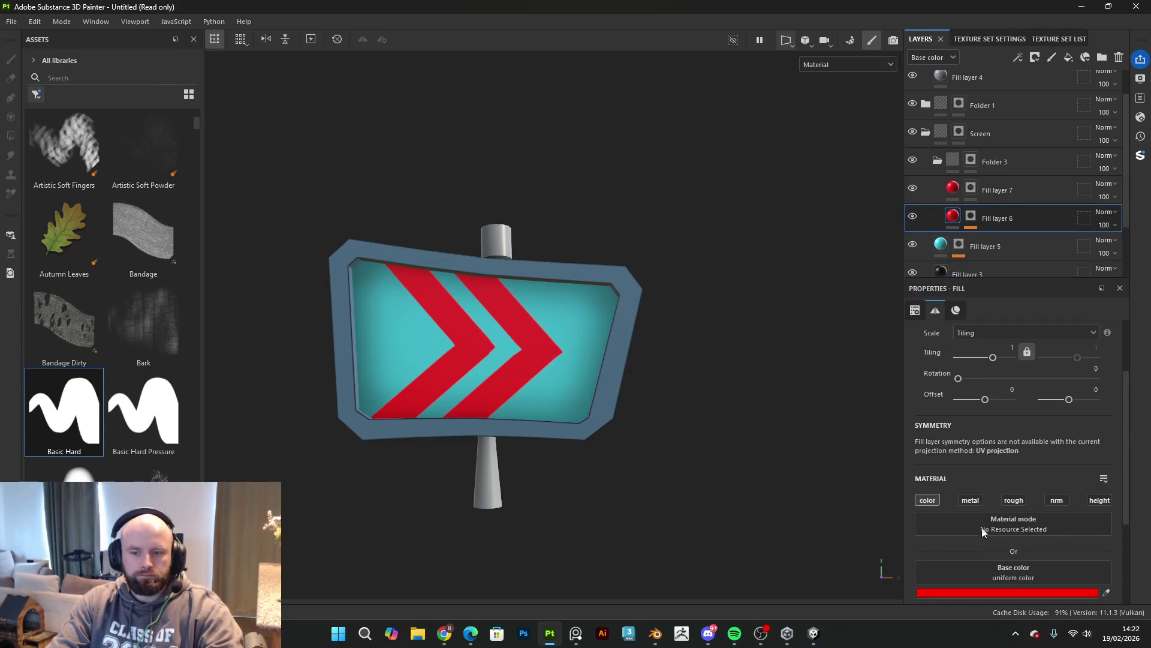
# Step: Change Fill layer 6's chevron colour from red to yellow, hex F5FF00
pyautogui.click(981, 594)
pyautogui.moveTo(966, 431)
pyautogui.mouseDown()
pyautogui.moveTo(973, 338)
pyautogui.moveTo(967, 424)
pyautogui.mouseUp()
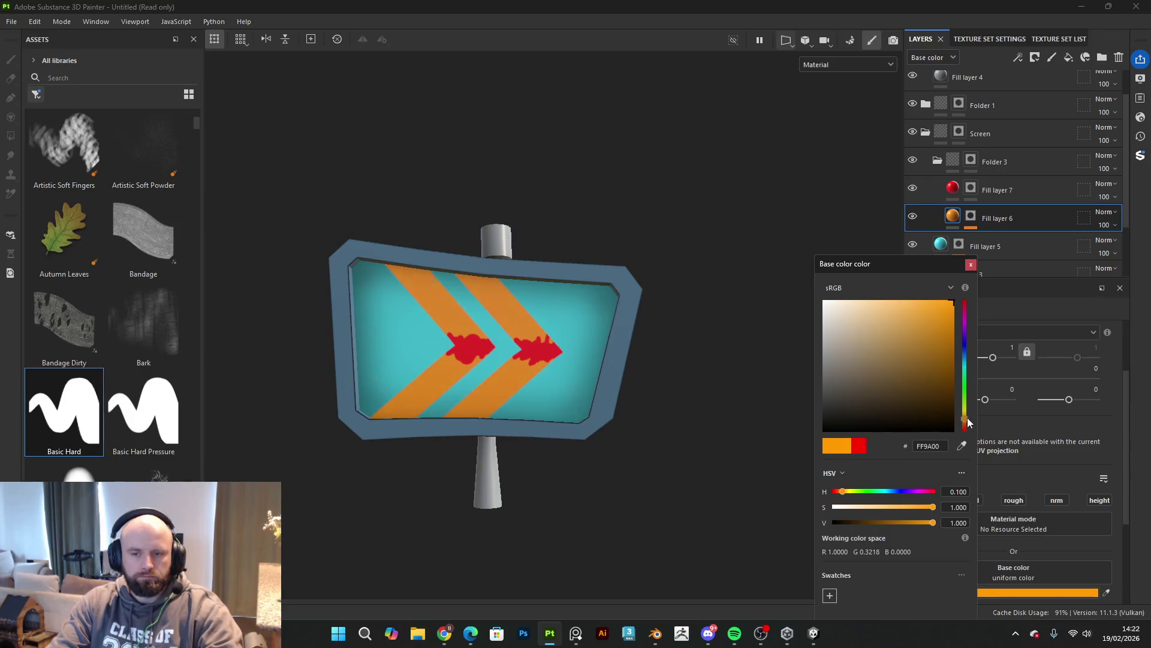
pyautogui.moveTo(967, 417); pyautogui.dragTo(970, 408)
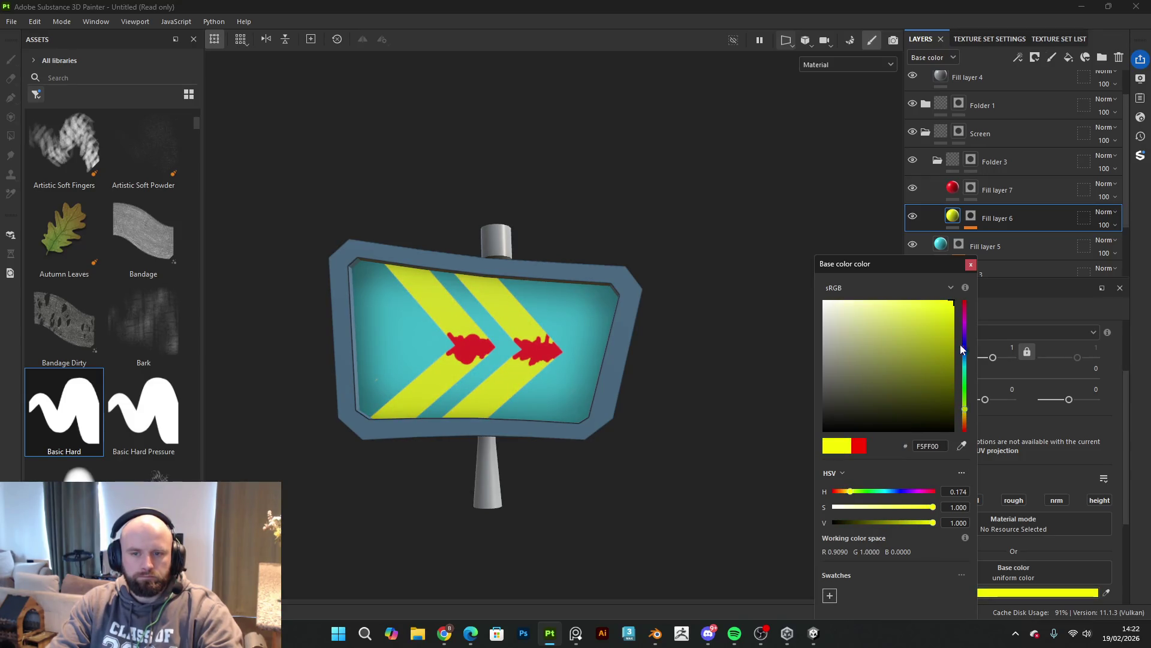
pyautogui.moveTo(935, 317)
pyautogui.mouseDown()
pyautogui.moveTo(930, 330)
pyautogui.moveTo(960, 299)
pyautogui.mouseUp()
pyautogui.moveTo(967, 410)
pyautogui.mouseDown()
pyautogui.moveTo(971, 333)
pyautogui.moveTo(970, 420)
pyautogui.moveTo(970, 409)
pyautogui.mouseUp()
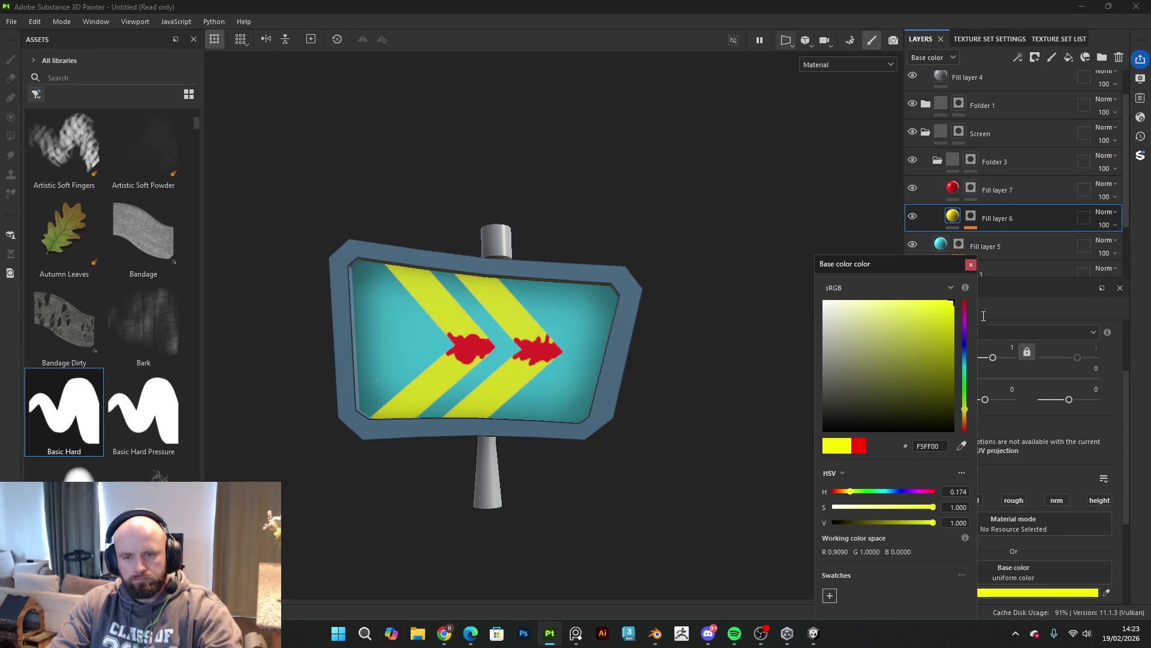
pyautogui.doubleClick(945, 446)
pyautogui.hotkey('ctrl', 'c')
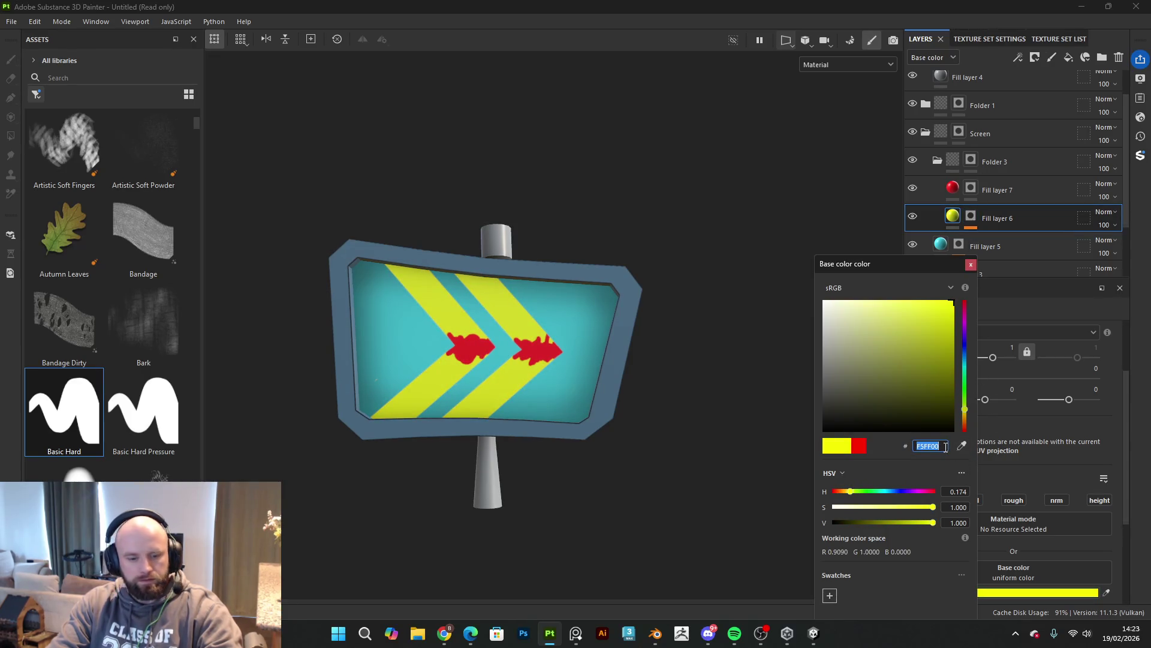
# Step: Paste F5FF00 into Fill layer 7's base colour so the splats match the yellow chevrons
pyautogui.click(995, 190)
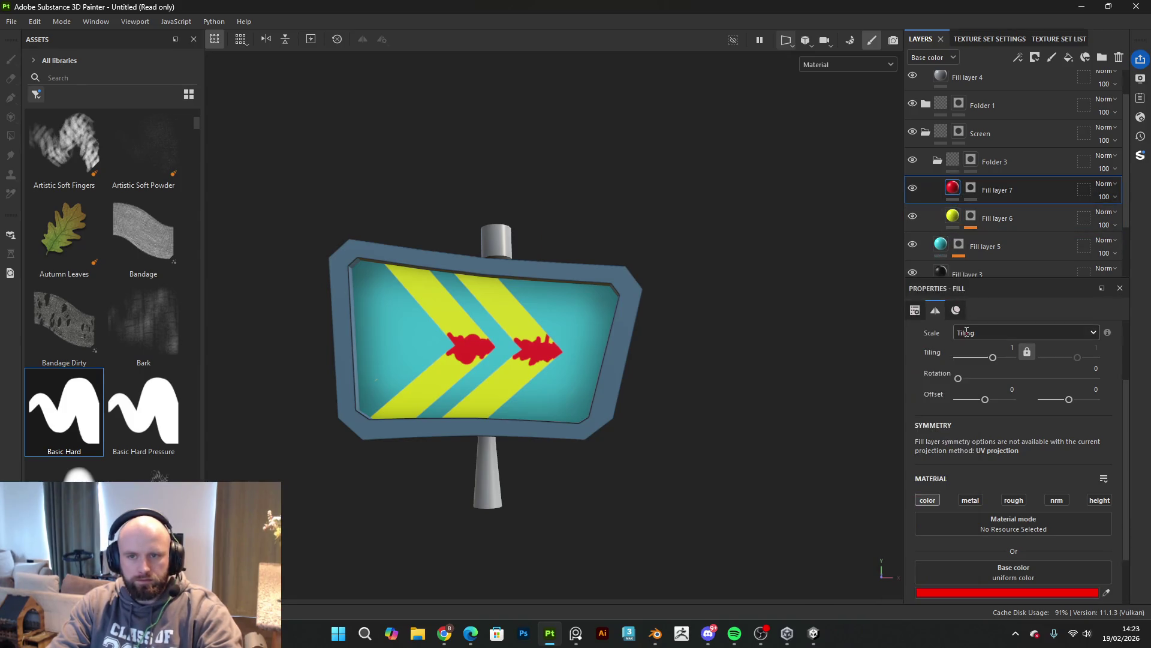
pyautogui.click(1022, 592)
pyautogui.doubleClick(979, 447)
pyautogui.hotkey('ctrl', 'v')
pyautogui.press('Return')
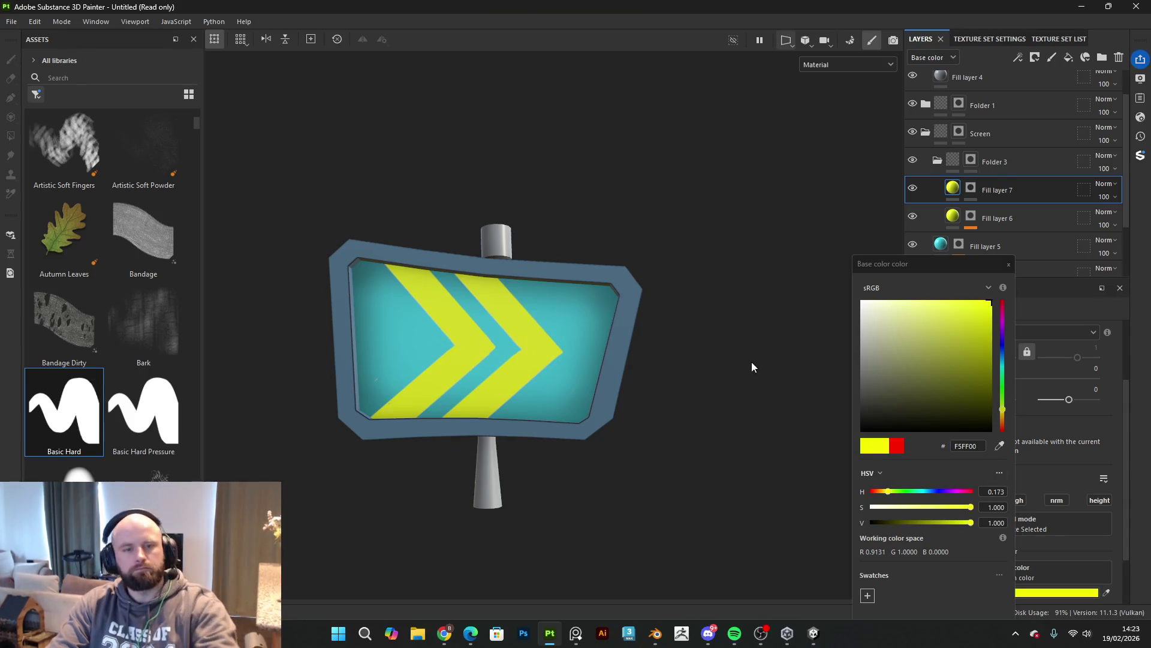
pyautogui.click(750, 362)
pyautogui.click(1009, 264)
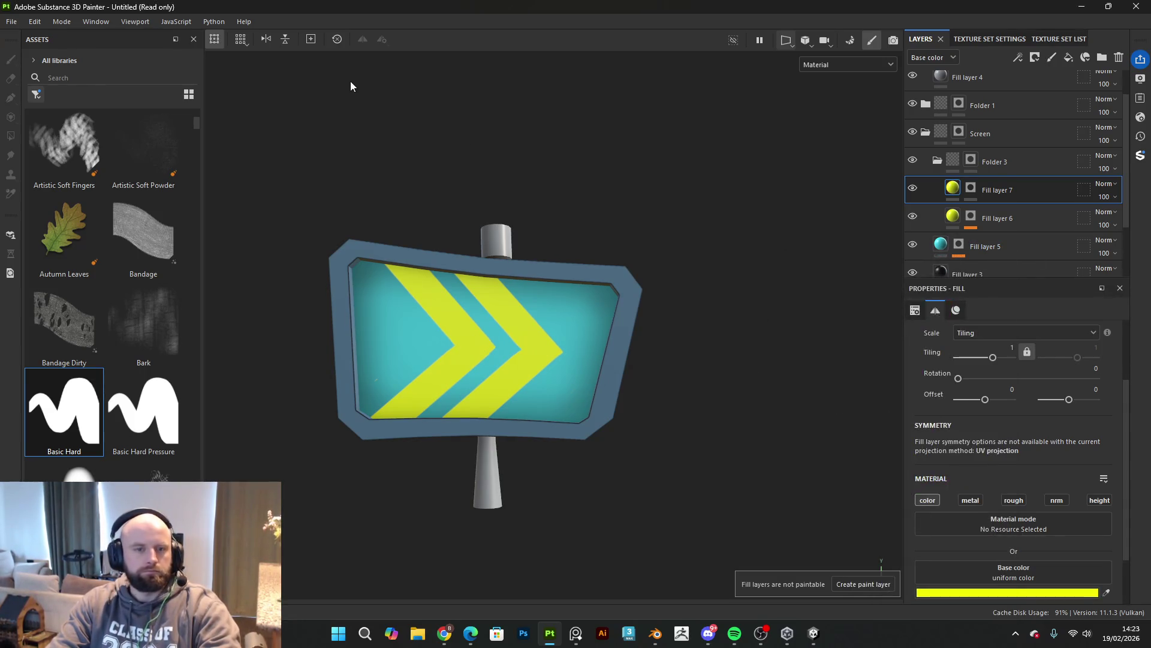
pyautogui.click(12, 21)
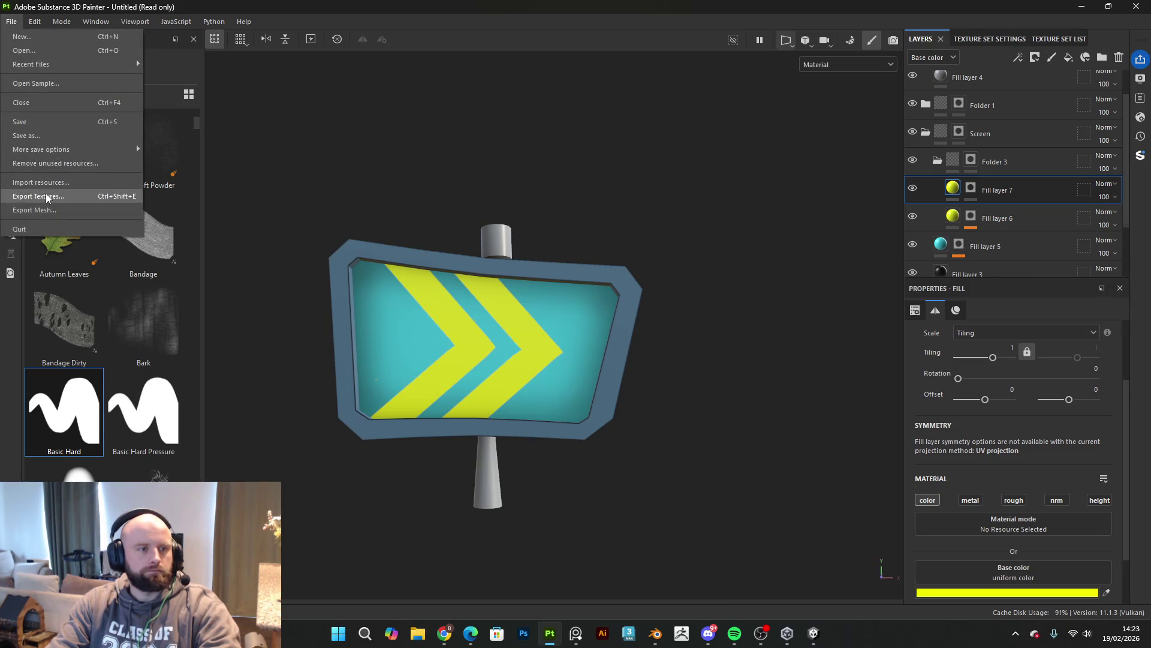
# Step: Export the sign's textures, then switch over to the Unity editor
pyautogui.click(72, 182)
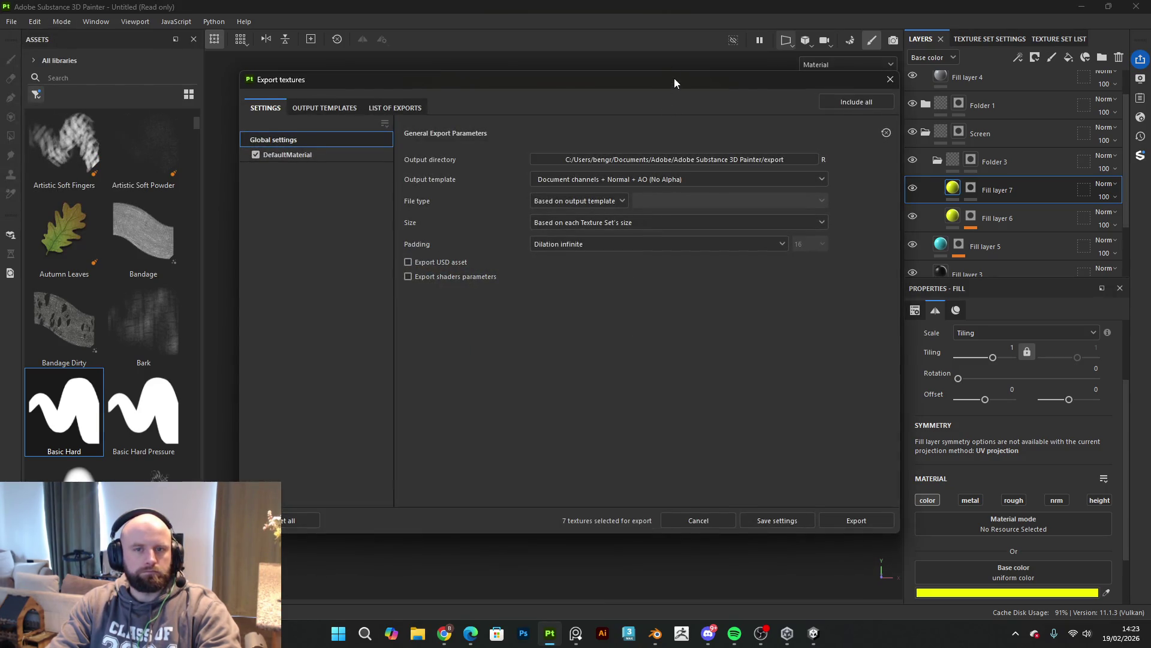
pyautogui.press('Escape')
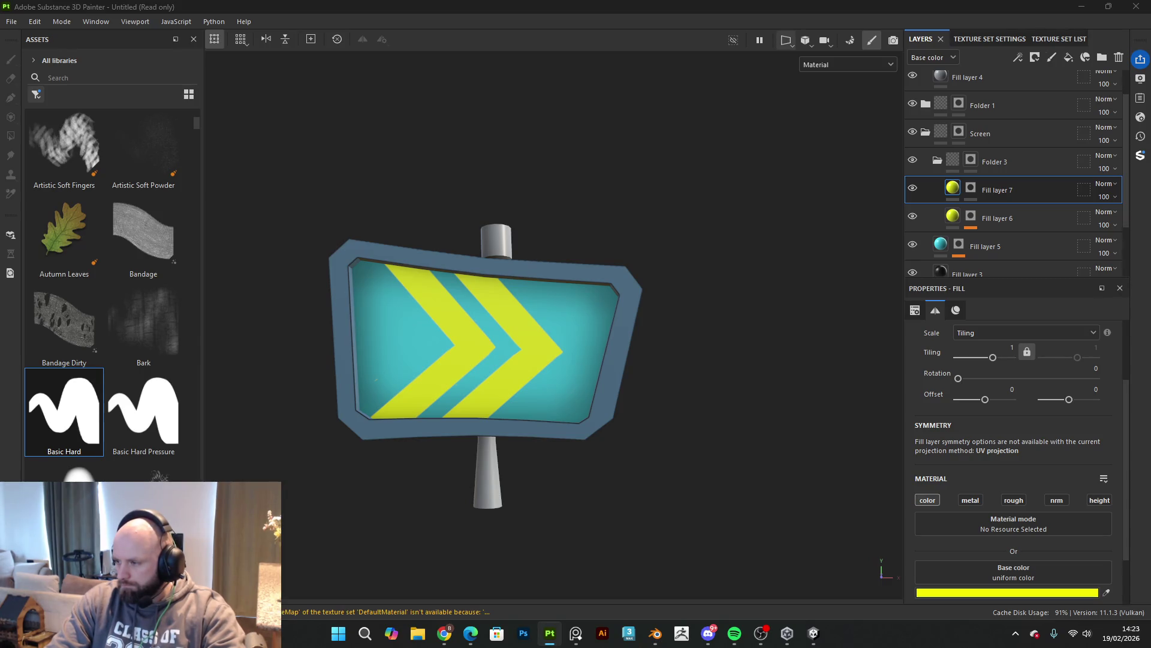
pyautogui.hotkey('alt', 'Tab')
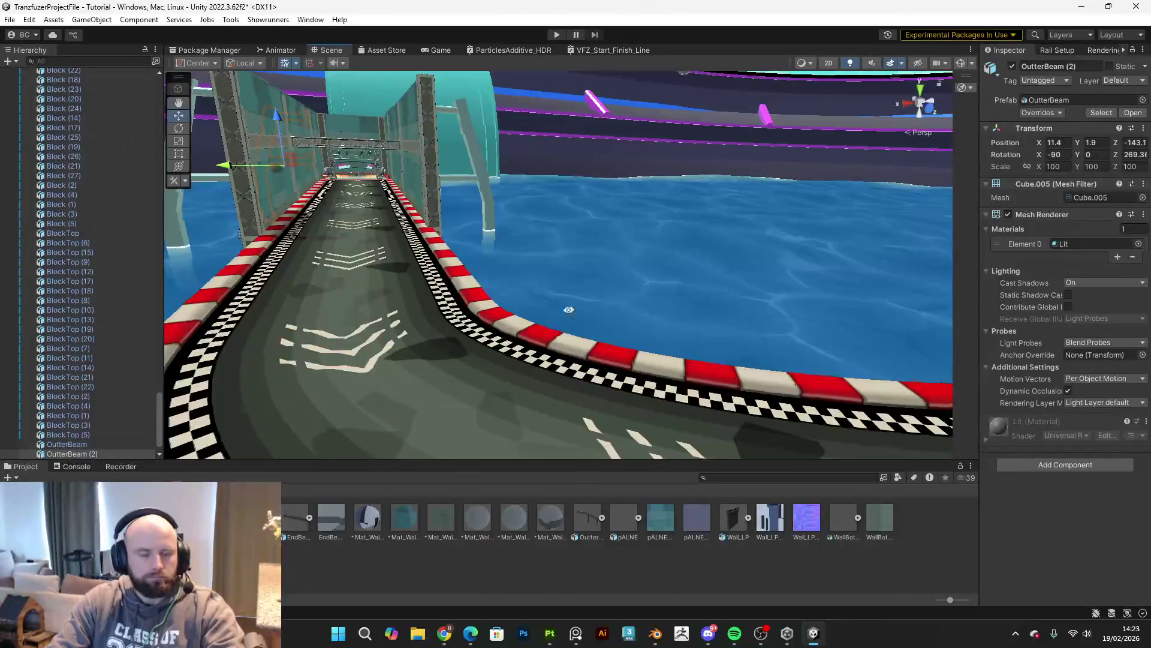
# Step: Create a folder named Signs in the parent assets folder and open it
pyautogui.press('f')
pyautogui.click(180, 490)
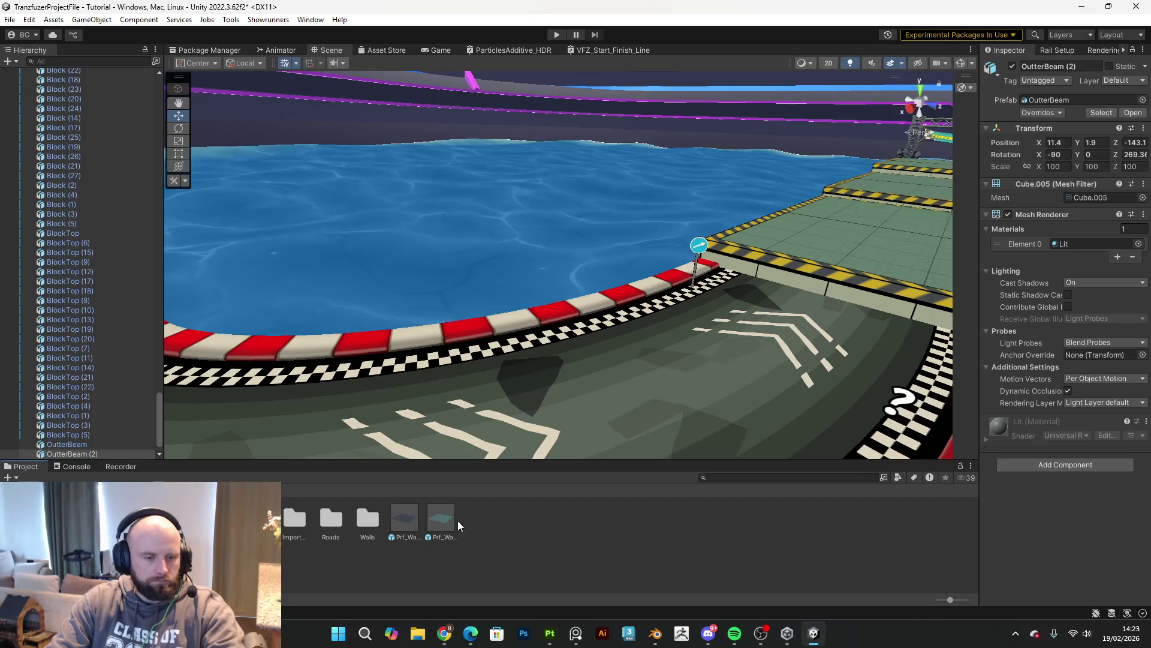
pyautogui.rightClick(519, 530)
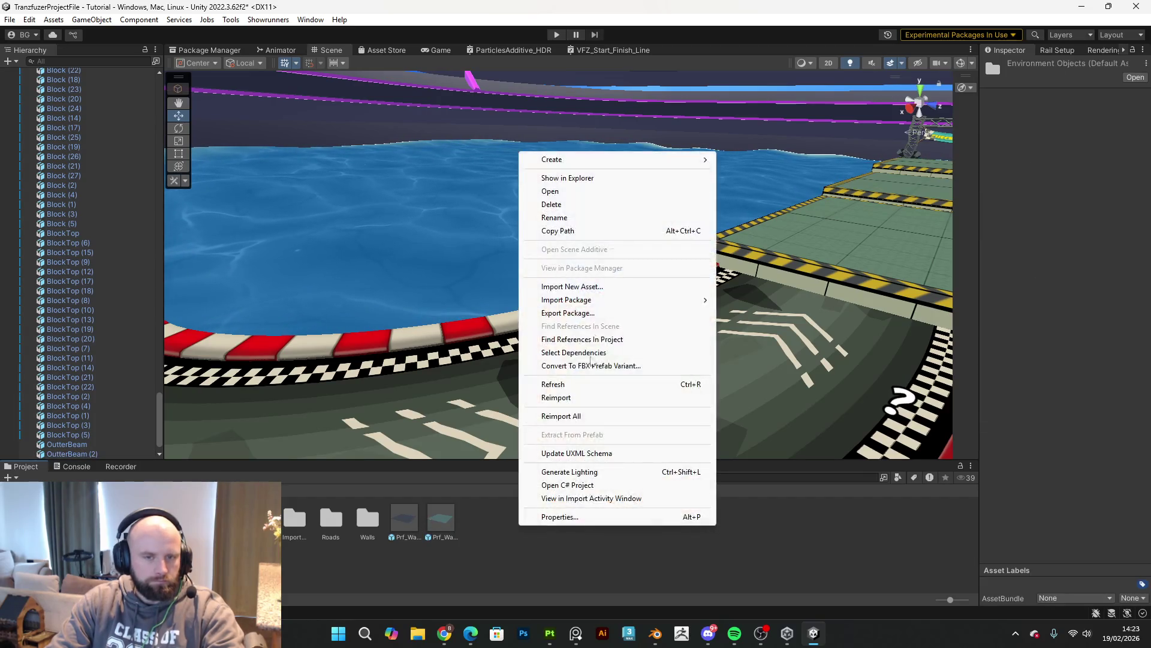
pyautogui.moveTo(684, 159)
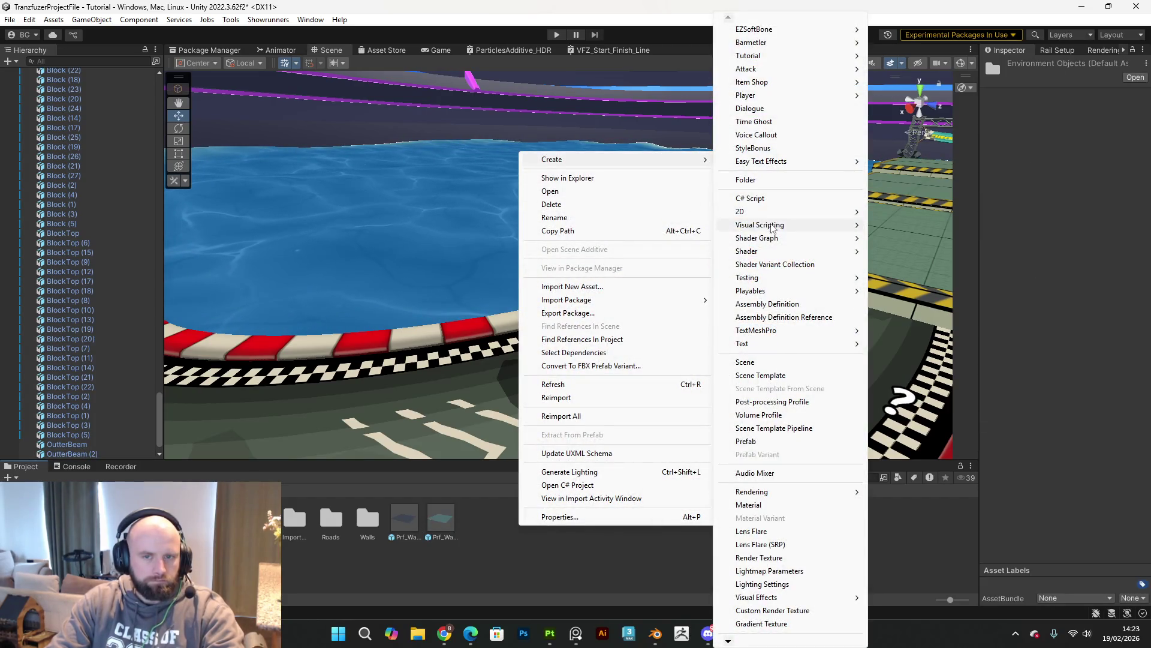
pyautogui.click(750, 180)
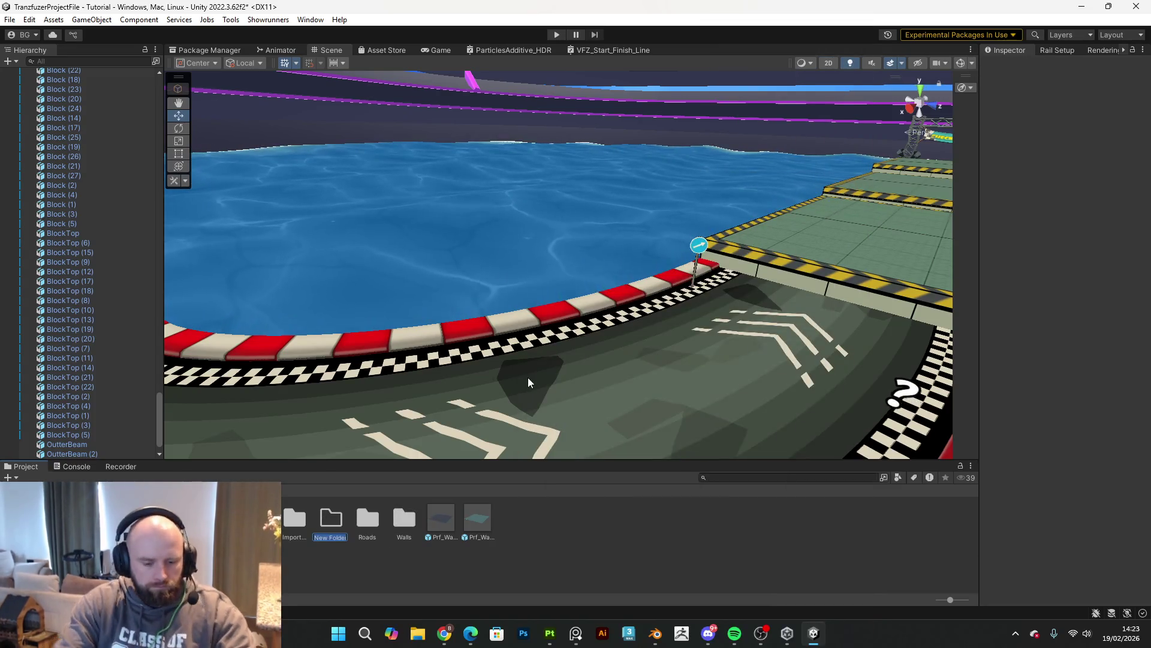
pyautogui.write('Signs')
pyautogui.press('Return')
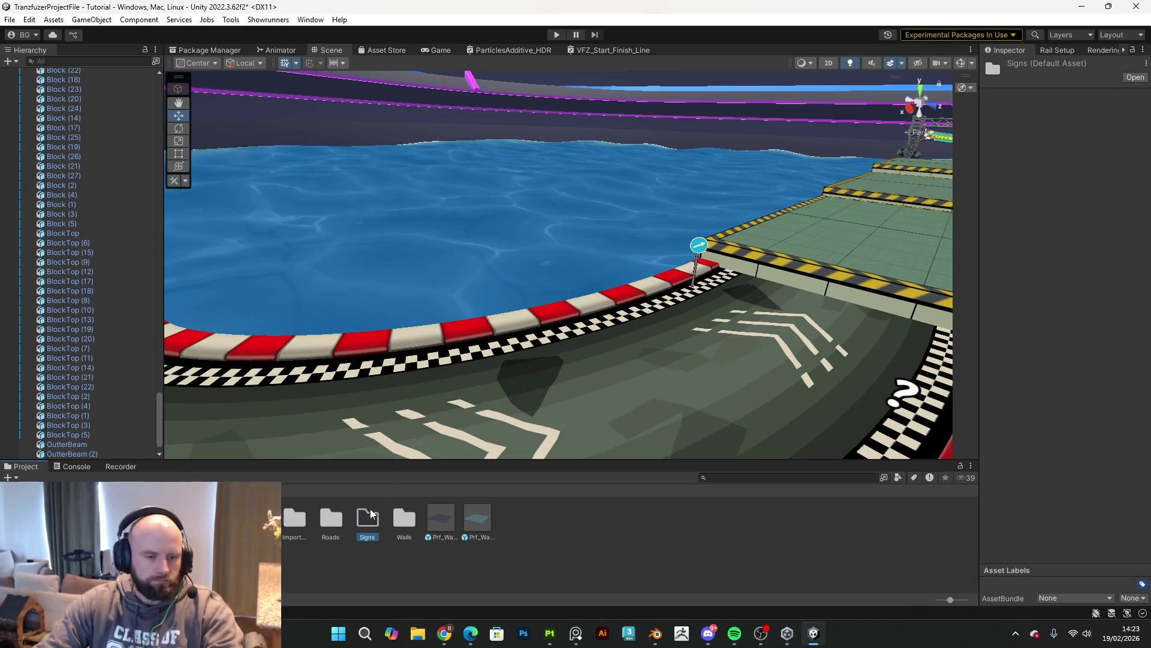
pyautogui.doubleClick(368, 519)
# Step: Import the sign's exported files as new assets into the Signs folder
pyautogui.rightClick(369, 520)
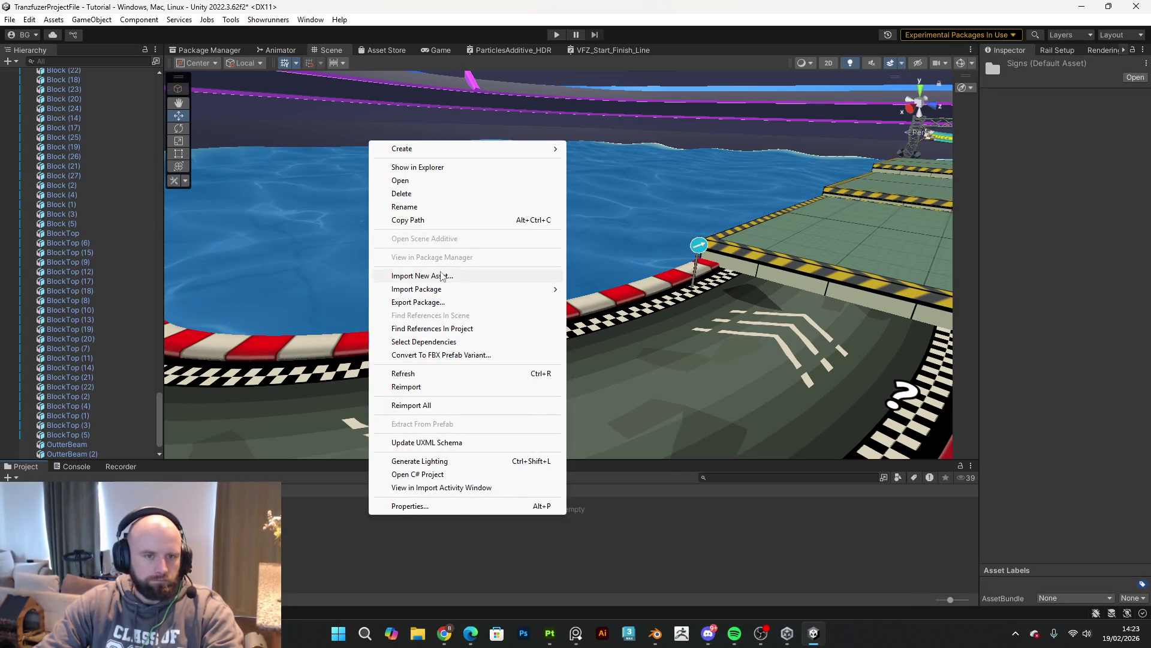
pyautogui.click(460, 276)
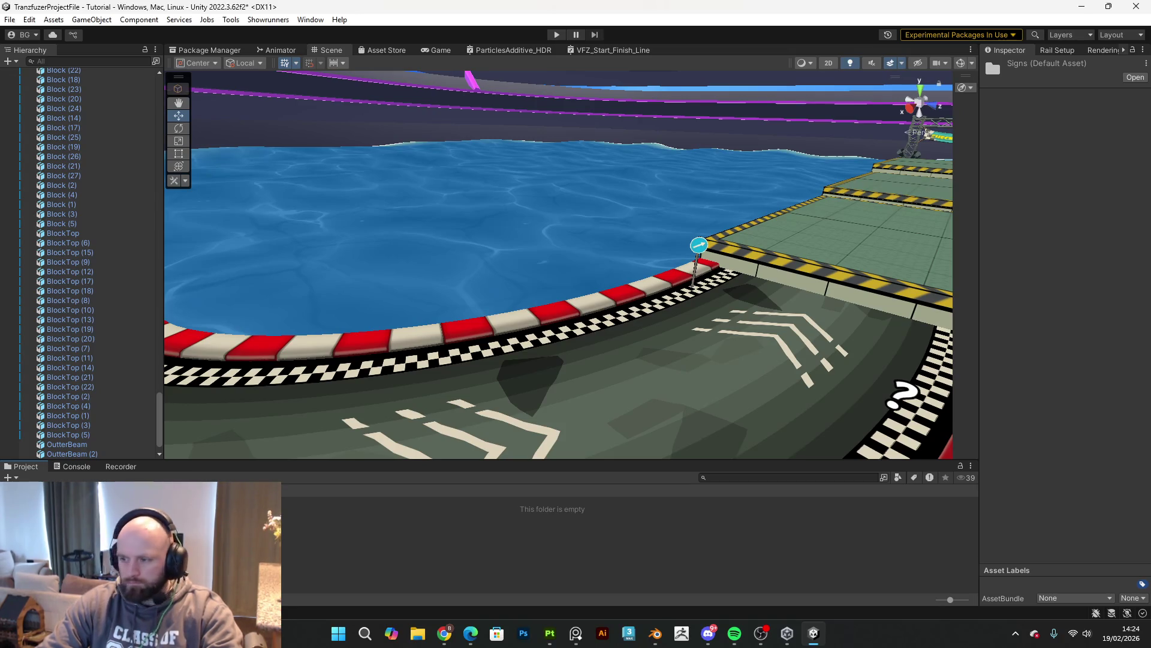
pyautogui.rightClick(454, 522)
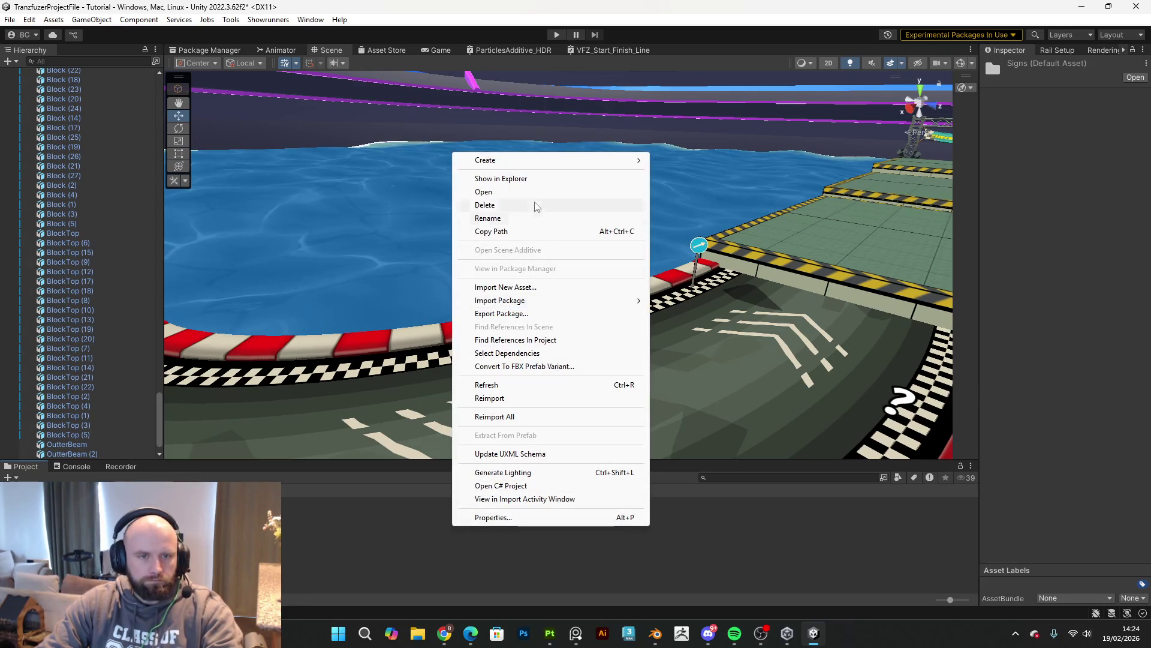
pyautogui.click(525, 288)
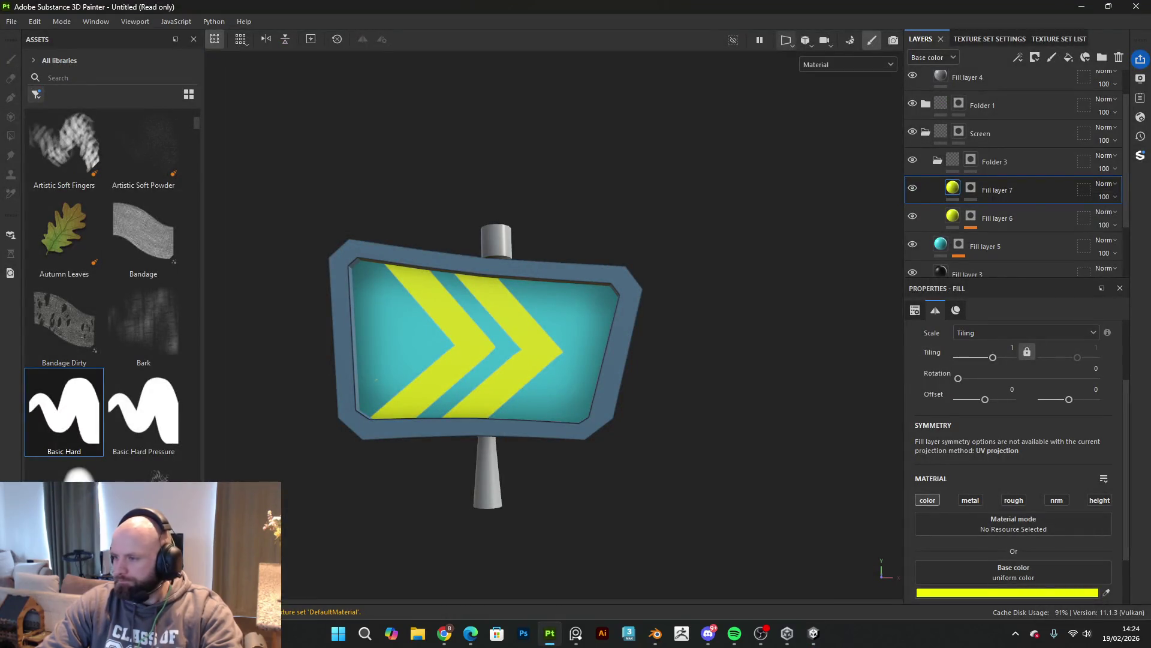
# Step: Save the scene and place the ArrowSign model beside the track curb
pyautogui.click(812, 635)
pyautogui.click(7, 21)
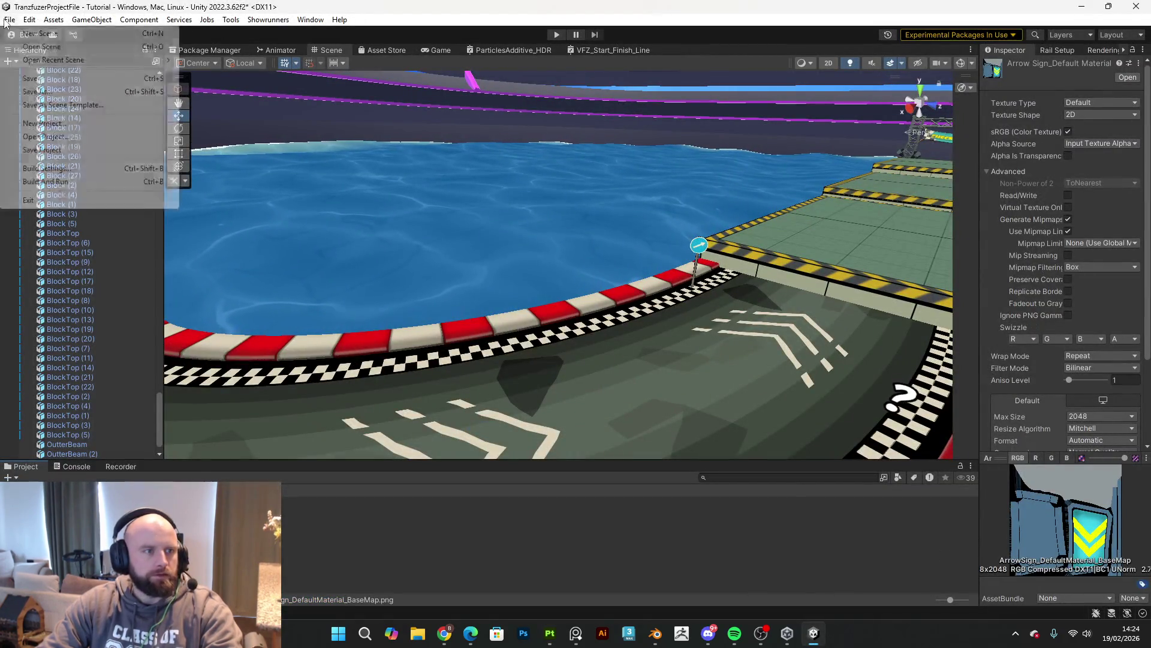
pyautogui.click(28, 79)
pyautogui.moveTo(293, 516)
pyautogui.mouseDown()
pyautogui.moveTo(447, 420)
pyautogui.moveTo(676, 318)
pyautogui.mouseUp()
pyautogui.moveTo(684, 258)
pyautogui.keyDown('alt'); pyautogui.mouseDown()
pyautogui.moveTo(635, 300)
pyautogui.moveTo(466, 291)
pyautogui.moveTo(489, 300)
pyautogui.moveTo(594, 270)
pyautogui.mouseUp(); pyautogui.keyUp('alt')
# Step: Duplicate Mat_WallTest 1 in the Walls folder to make Mat_WallTest 6
pyautogui.rightClick(264, 528)
pyautogui.click(267, 477)
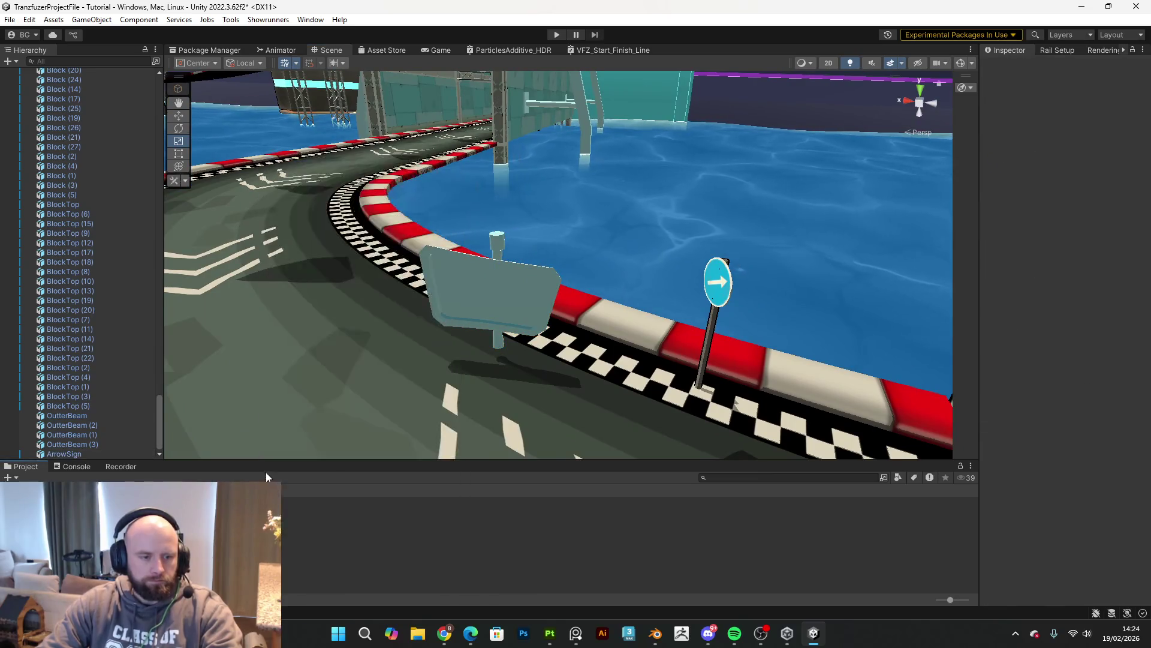
pyautogui.click(120, 516)
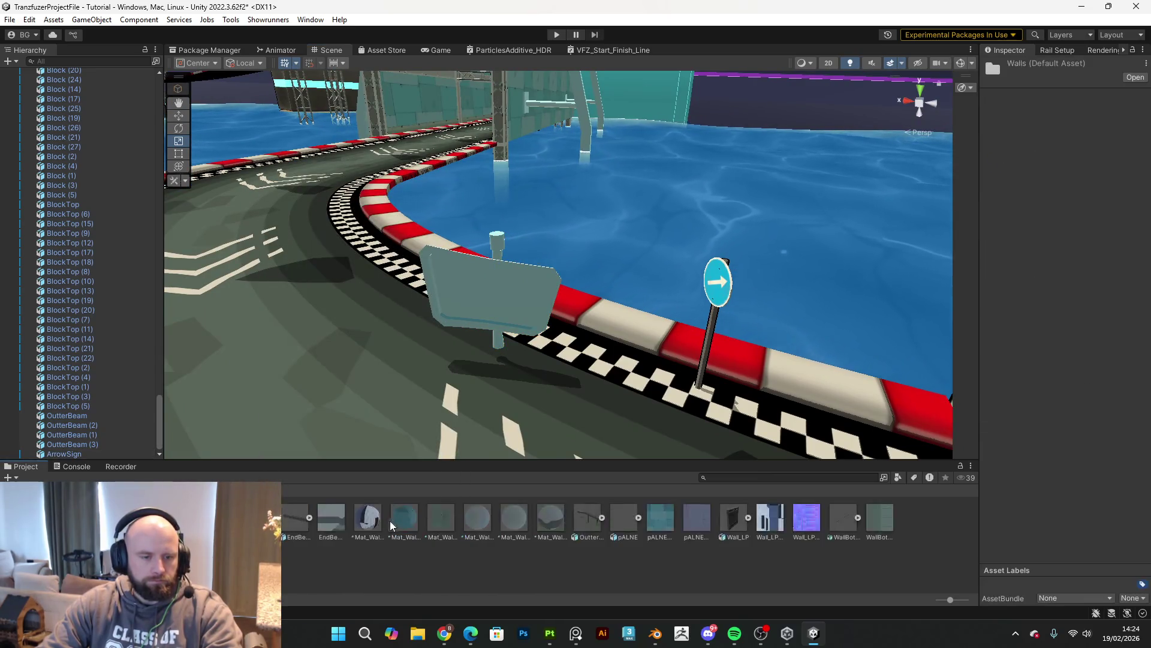
pyautogui.click(398, 520)
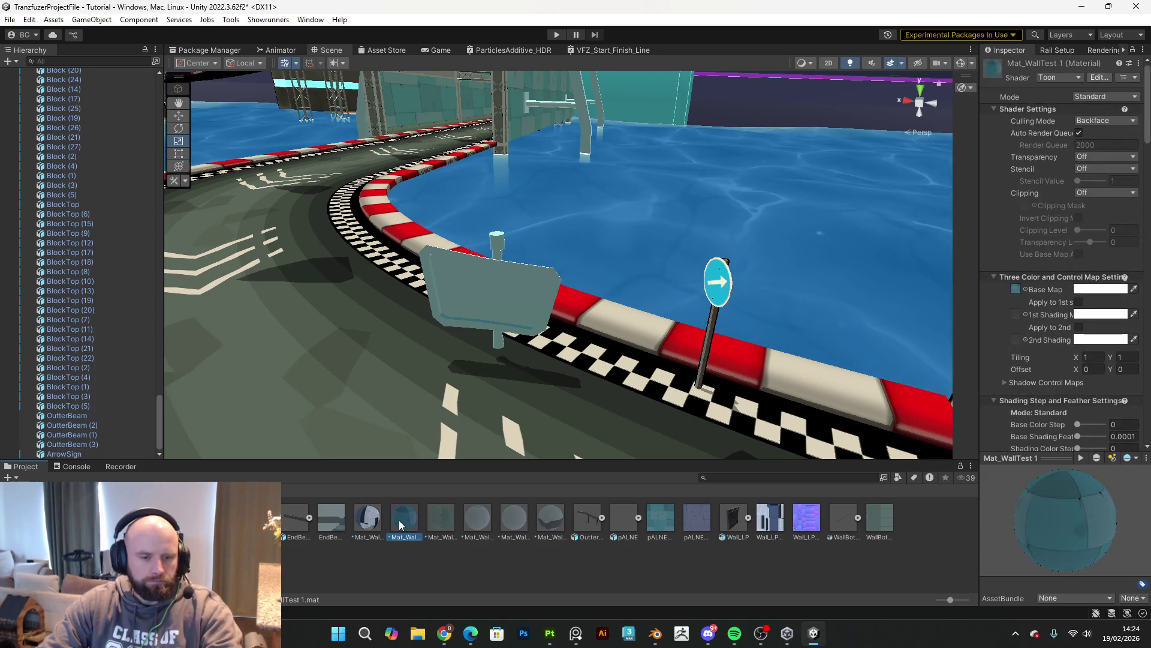
pyautogui.hotkey('ctrl', 'd')
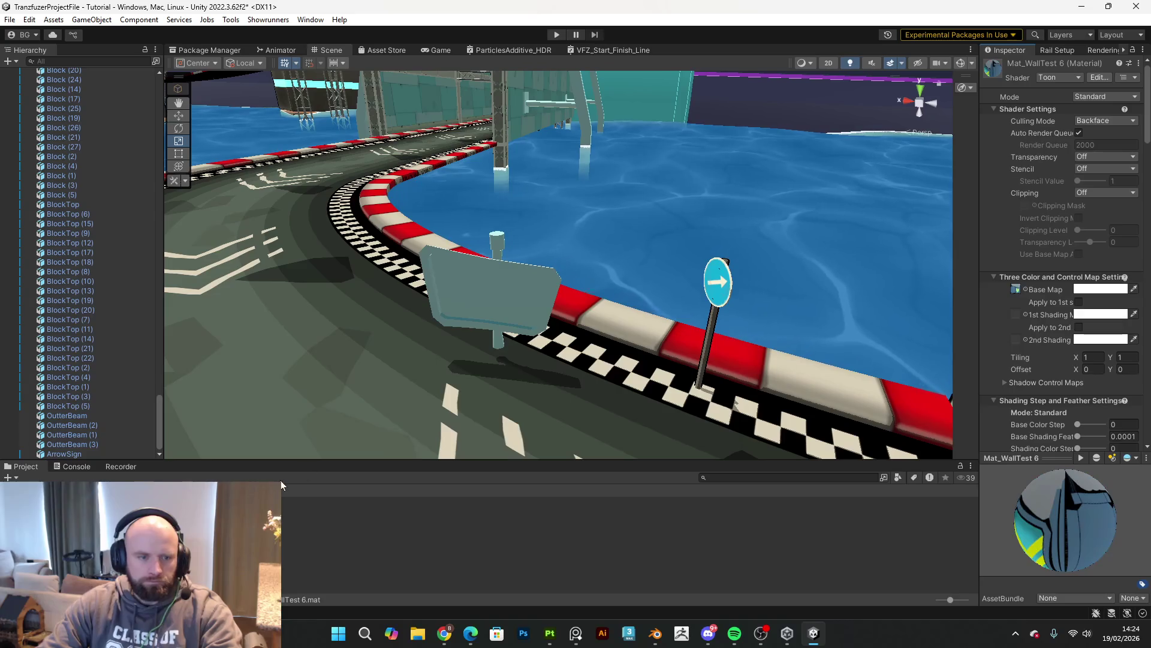
# Step: Assign the sign texture as Mat_WallTest 6's Base Map and raise its Outline Width
pyautogui.moveTo(576, 336)
pyautogui.mouseDown(button='right')
pyautogui.moveTo(595, 344)
pyautogui.moveTo(451, 403)
pyautogui.mouseUp(button='right')
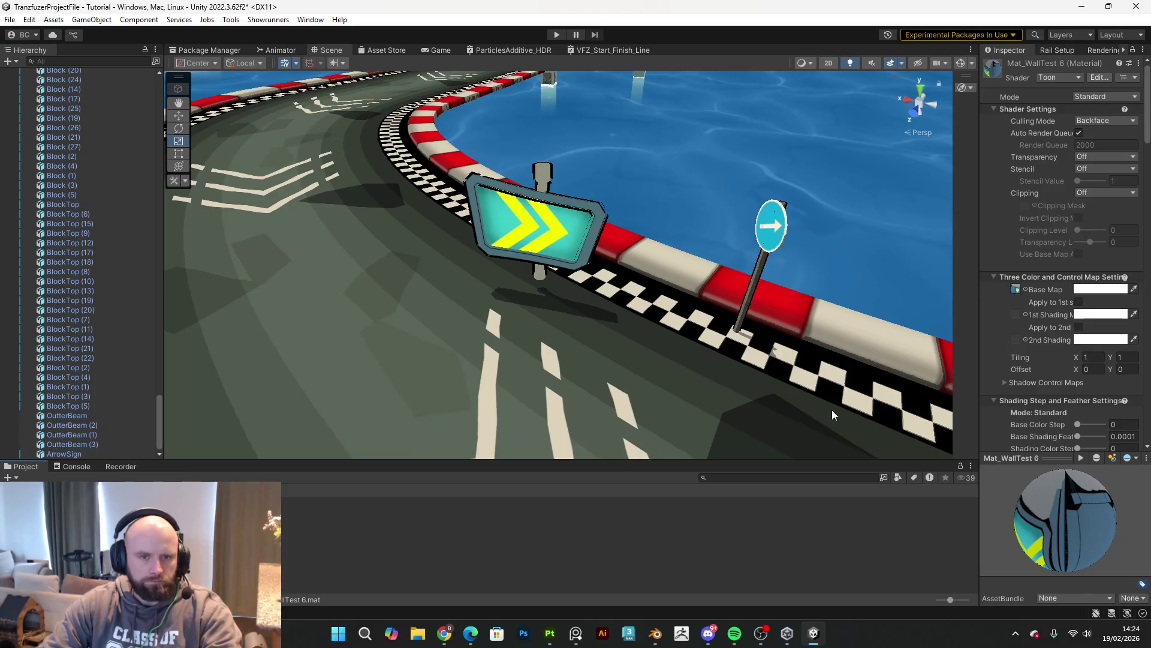
pyautogui.scroll(-15, 1064, 315)
pyautogui.scroll(-10, 1083, 327)
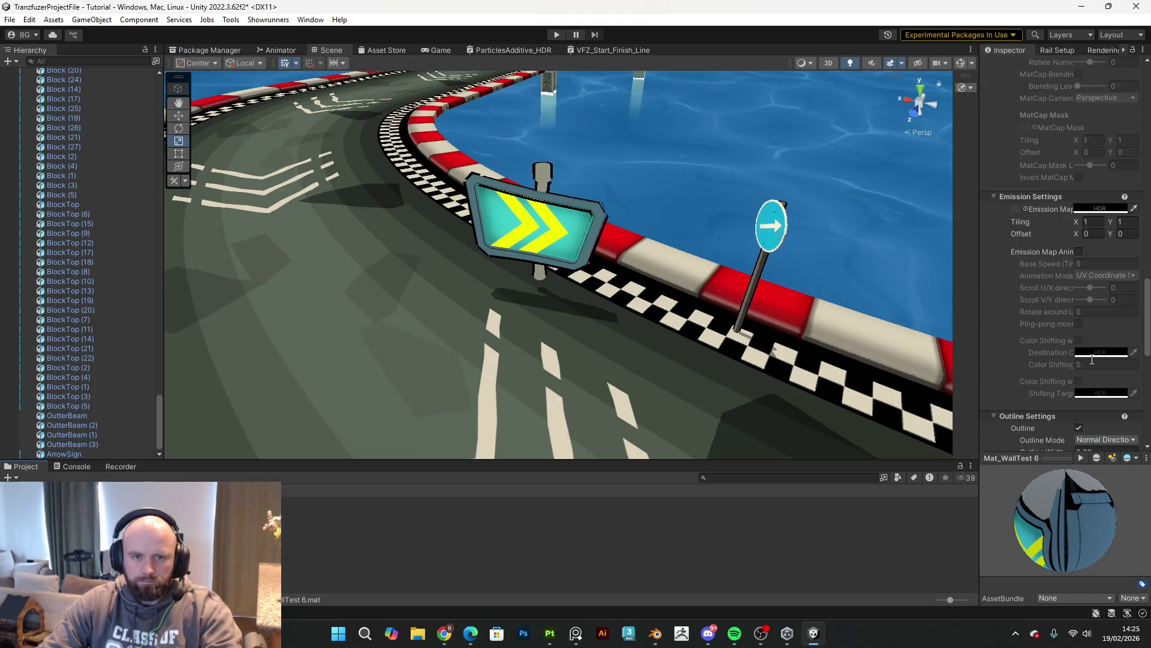
pyautogui.scroll(-3, 1091, 360)
pyautogui.moveTo(1070, 354); pyautogui.dragTo(1067, 357)
pyautogui.keyDown('alt'); pyautogui.moveTo(840, 270); pyautogui.dragTo(685, 278); pyautogui.keyUp('alt')
pyautogui.click(685, 278)
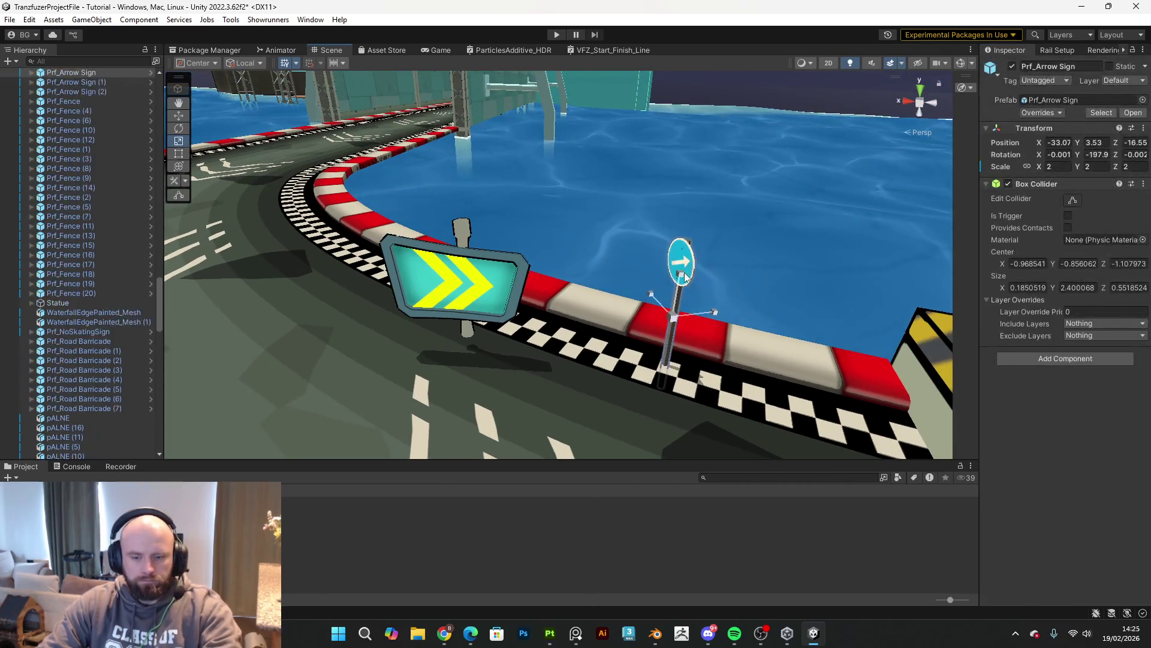
# Step: Delete the round sign, then slide and rotate the new arrow sign along the curb
pyautogui.press('Delete')
pyautogui.click(467, 309)
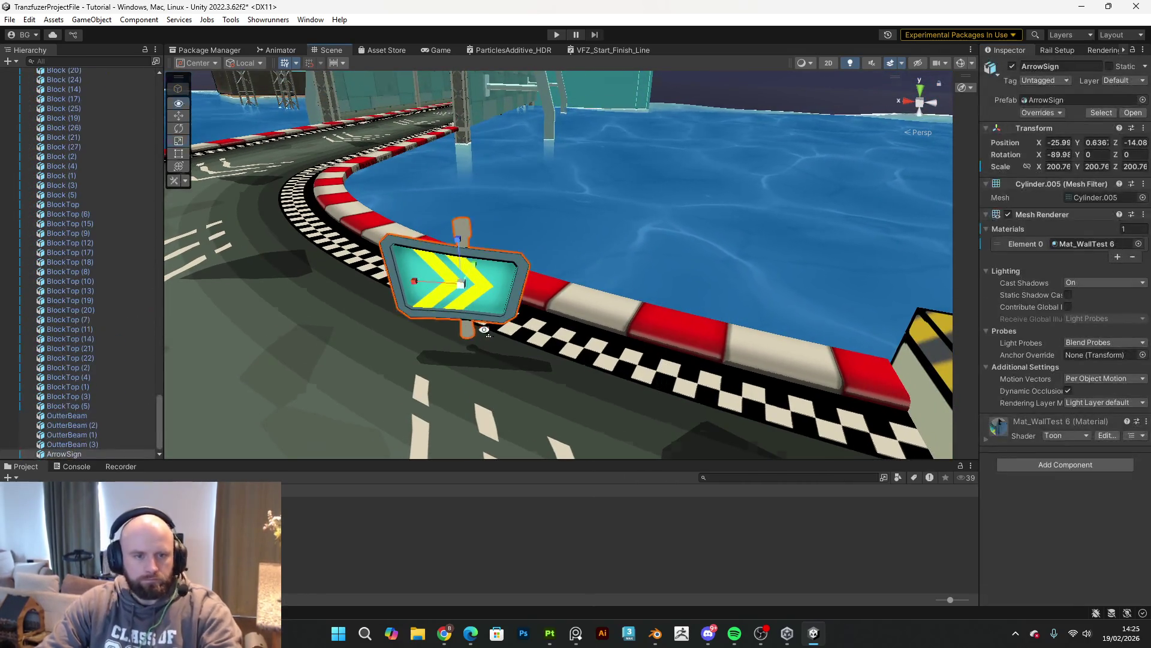
pyautogui.keyDown('alt'); pyautogui.moveTo(466, 310); pyautogui.dragTo(493, 321); pyautogui.keyUp('alt')
pyautogui.moveTo(483, 239)
pyautogui.mouseDown()
pyautogui.moveTo(800, 265)
pyautogui.moveTo(828, 232)
pyautogui.moveTo(738, 290)
pyautogui.moveTo(677, 309)
pyautogui.moveTo(769, 272)
pyautogui.moveTo(739, 255)
pyautogui.moveTo(702, 282)
pyautogui.moveTo(632, 296)
pyautogui.moveTo(574, 271)
pyautogui.moveTo(571, 245)
pyautogui.mouseUp()
pyautogui.press('e')
pyautogui.press('w')
# Step: Duplicate the arrow sign beside the first and start play mode to test
pyautogui.hotkey('ctrl', 'd')
pyautogui.moveTo(590, 310); pyautogui.dragTo(721, 220, button='right')
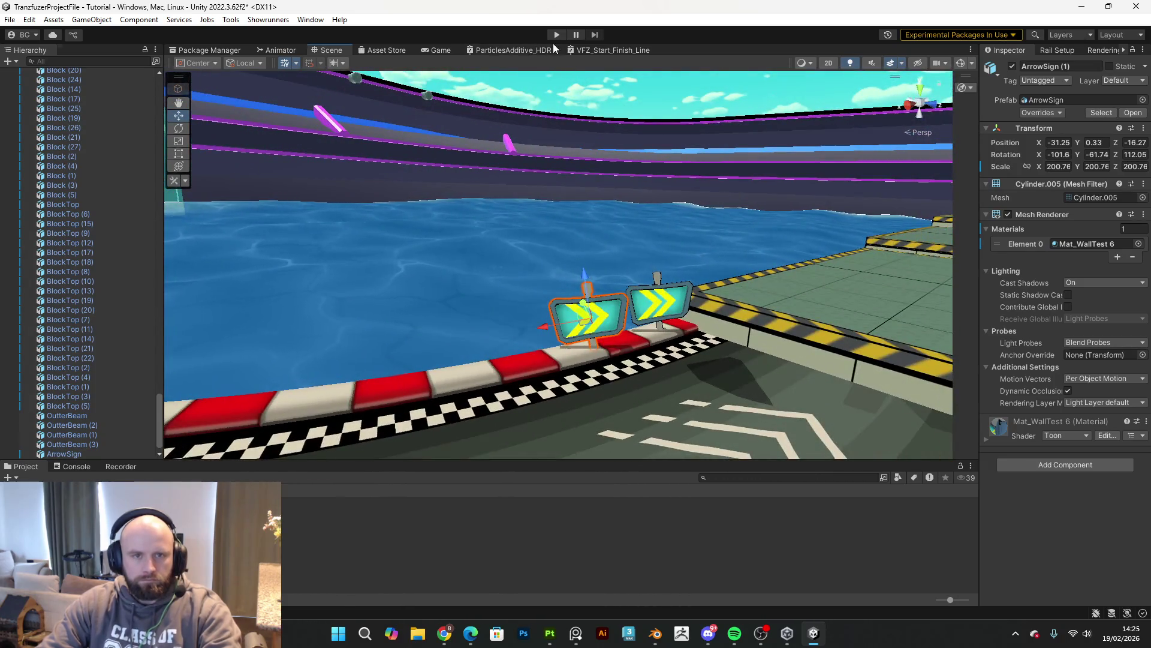
pyautogui.click(556, 35)
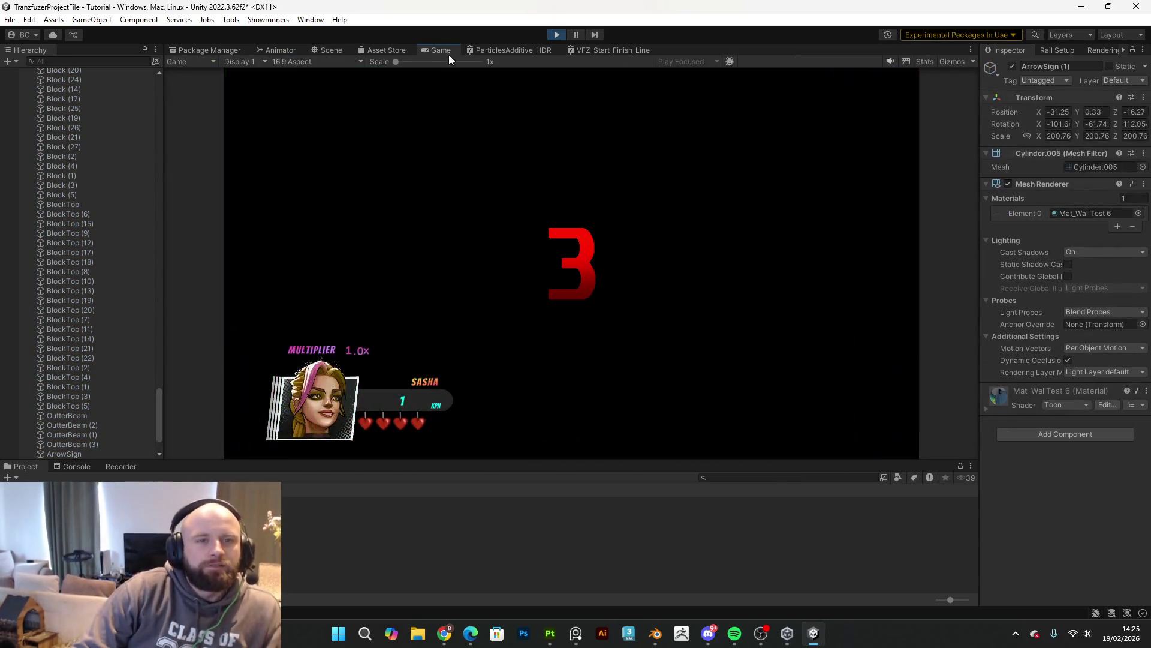
pyautogui.doubleClick(448, 52)
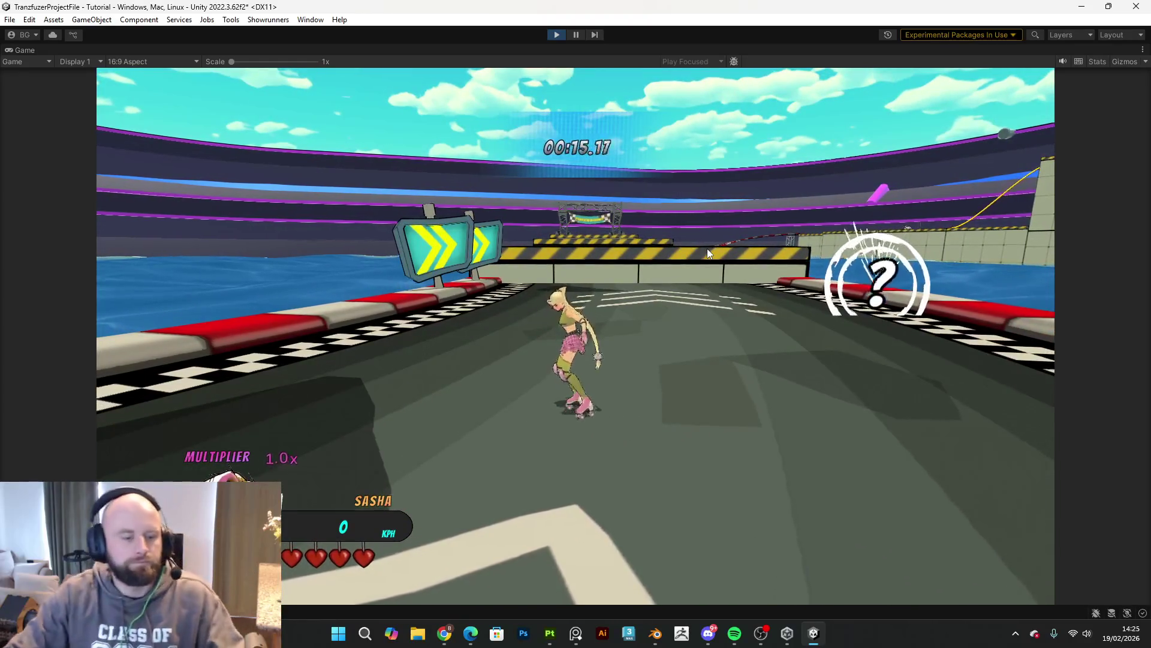
pyautogui.press('Escape')
pyautogui.click(563, 37)
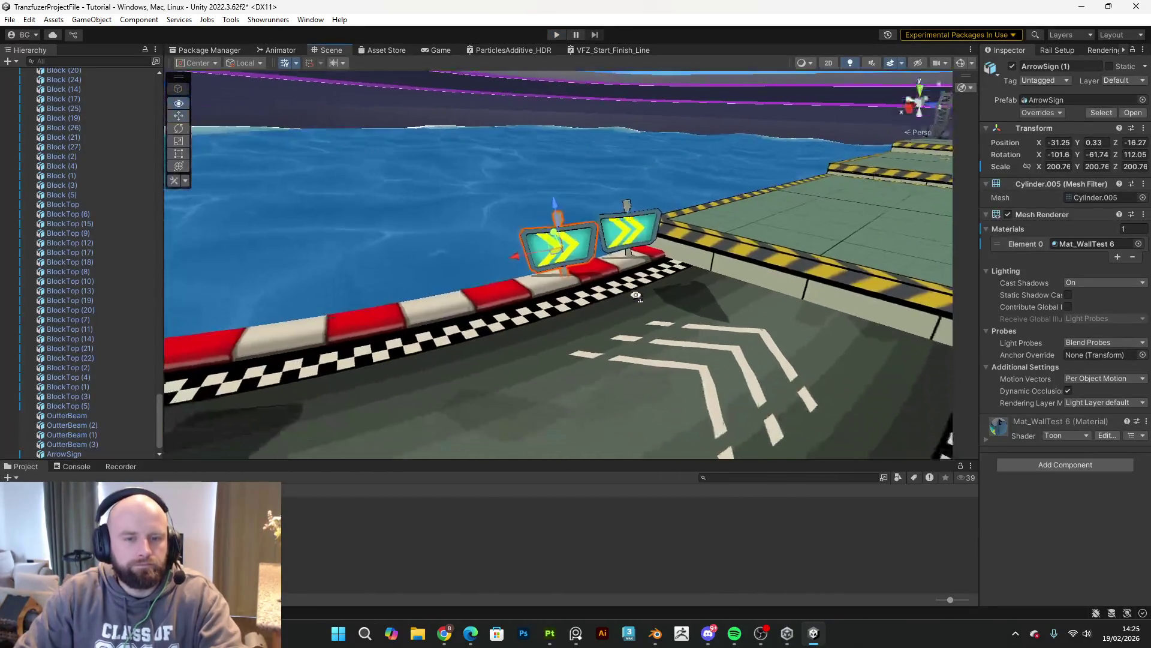
# Step: Scale both arrow signs up from 200.76 to about 333.84
pyautogui.keyDown('shift'); pyautogui.click(634, 237); pyautogui.keyUp('shift')
pyautogui.press('r')
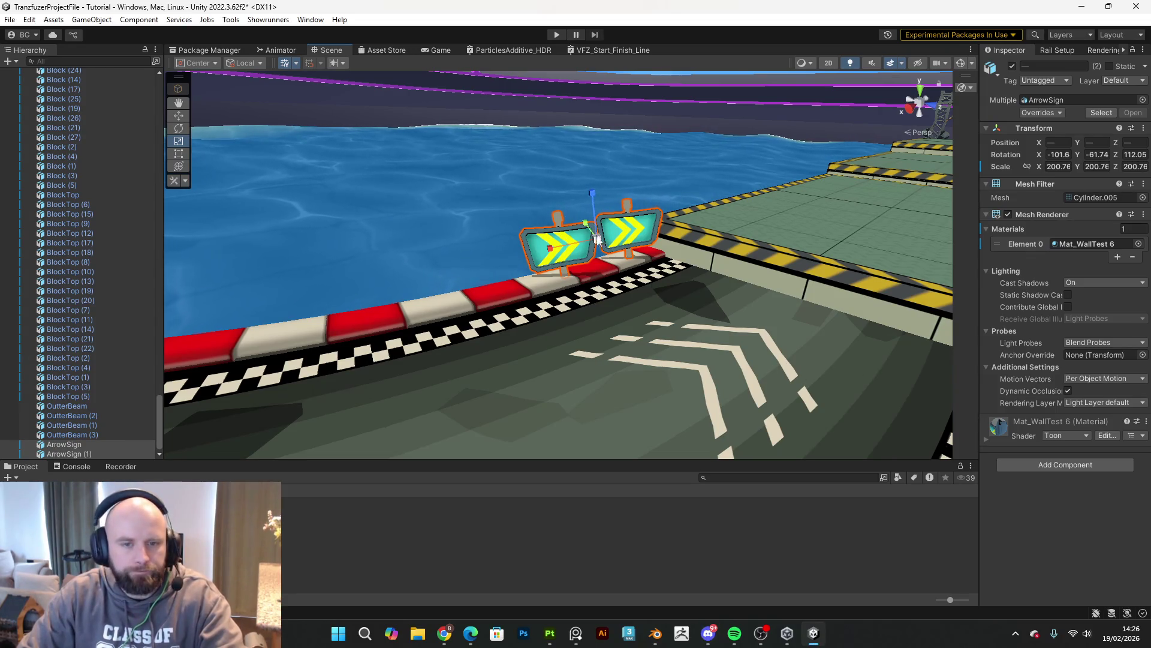
pyautogui.moveTo(598, 246)
pyautogui.mouseDown()
pyautogui.moveTo(628, 230)
pyautogui.moveTo(588, 188)
pyautogui.mouseUp()
pyautogui.moveTo(546, 229); pyautogui.dragTo(533, 229)
pyautogui.moveTo(636, 258); pyautogui.dragTo(692, 284, button='right')
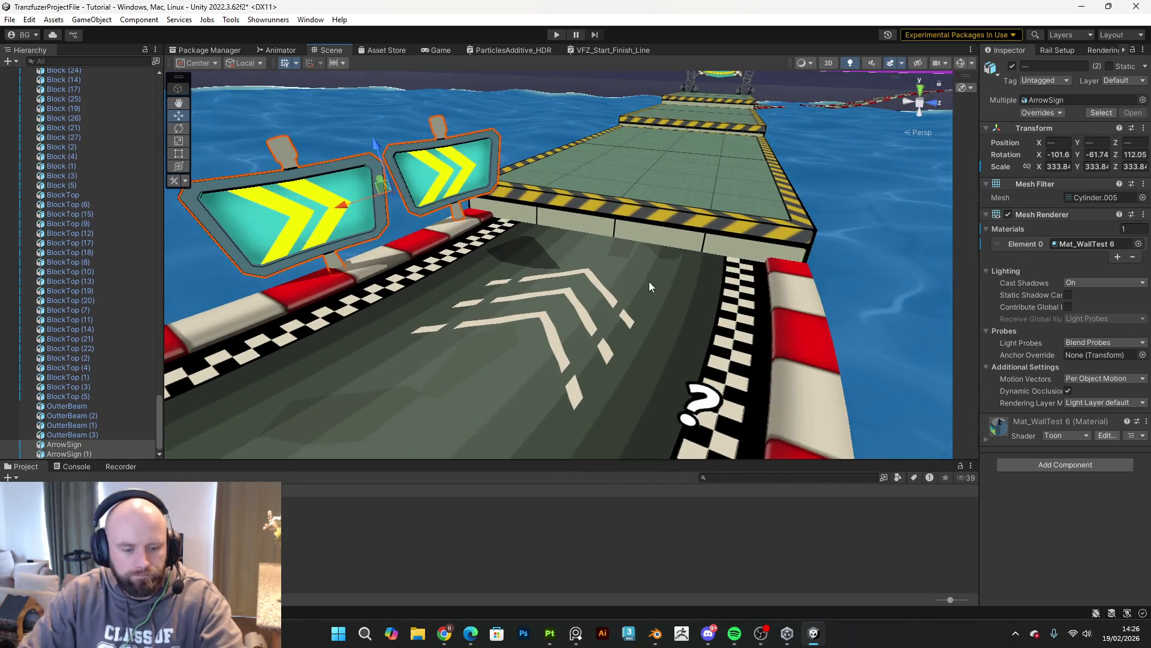
# Step: Duplicate the two arrow signs and move the copies across the track
pyautogui.hotkey('ctrl', 'd')
pyautogui.moveTo(385, 195)
pyautogui.mouseDown()
pyautogui.moveTo(776, 298)
pyautogui.moveTo(119, 280)
pyautogui.moveTo(109, 263)
pyautogui.moveTo(2, 310)
pyautogui.mouseUp()
pyautogui.press('e')
# Step: Rotate ArrowSign (3) to face the track and reposition it on the barrier
pyautogui.click(732, 212)
pyautogui.keyDown('alt'); pyautogui.moveTo(733, 212); pyautogui.dragTo(688, 224); pyautogui.keyUp('alt')
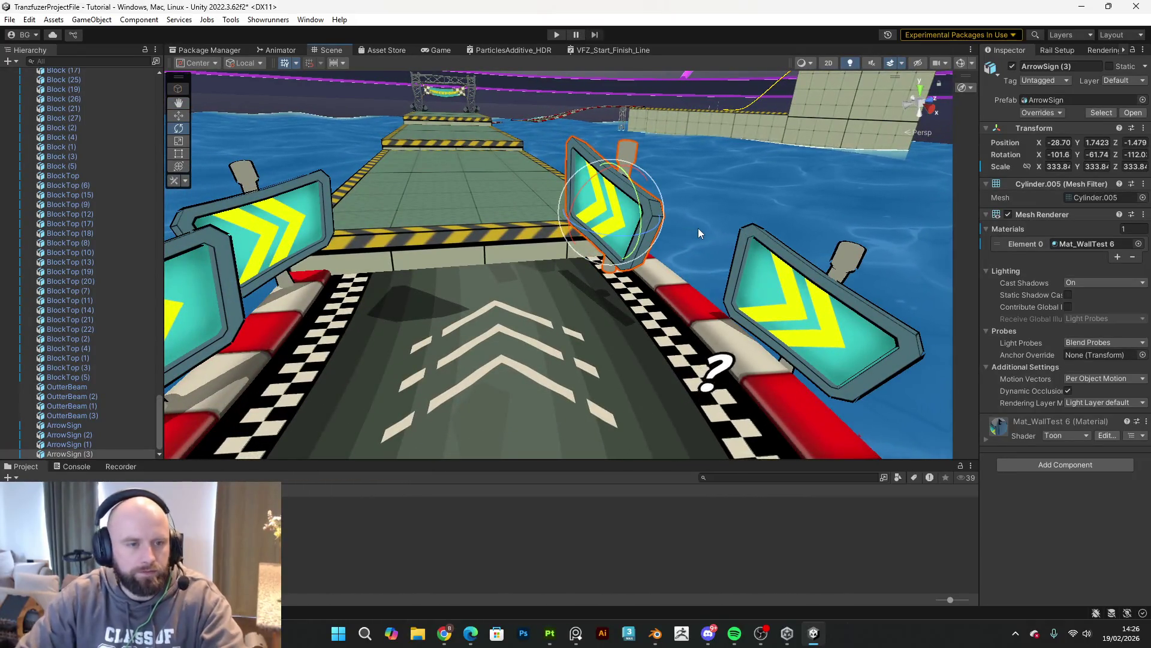
pyautogui.moveTo(629, 244)
pyautogui.mouseDown()
pyautogui.moveTo(510, 389)
pyautogui.moveTo(405, 490)
pyautogui.moveTo(422, 544)
pyautogui.moveTo(542, 488)
pyautogui.mouseUp()
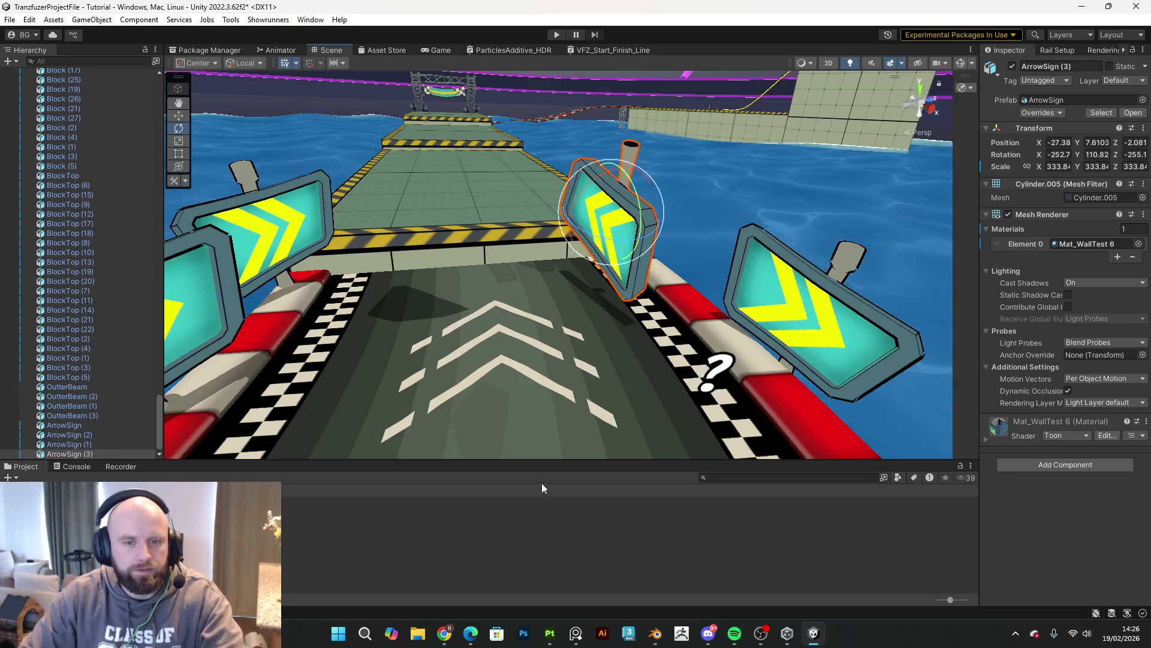
pyautogui.press('w')
pyautogui.moveTo(641, 211); pyautogui.dragTo(669, 240)
pyautogui.moveTo(669, 240)
pyautogui.keyDown('alt'); pyautogui.mouseDown()
pyautogui.moveTo(696, 216)
pyautogui.moveTo(544, 221)
pyautogui.mouseUp(); pyautogui.keyUp('alt')
pyautogui.click(545, 221)
pyautogui.click(545, 220)
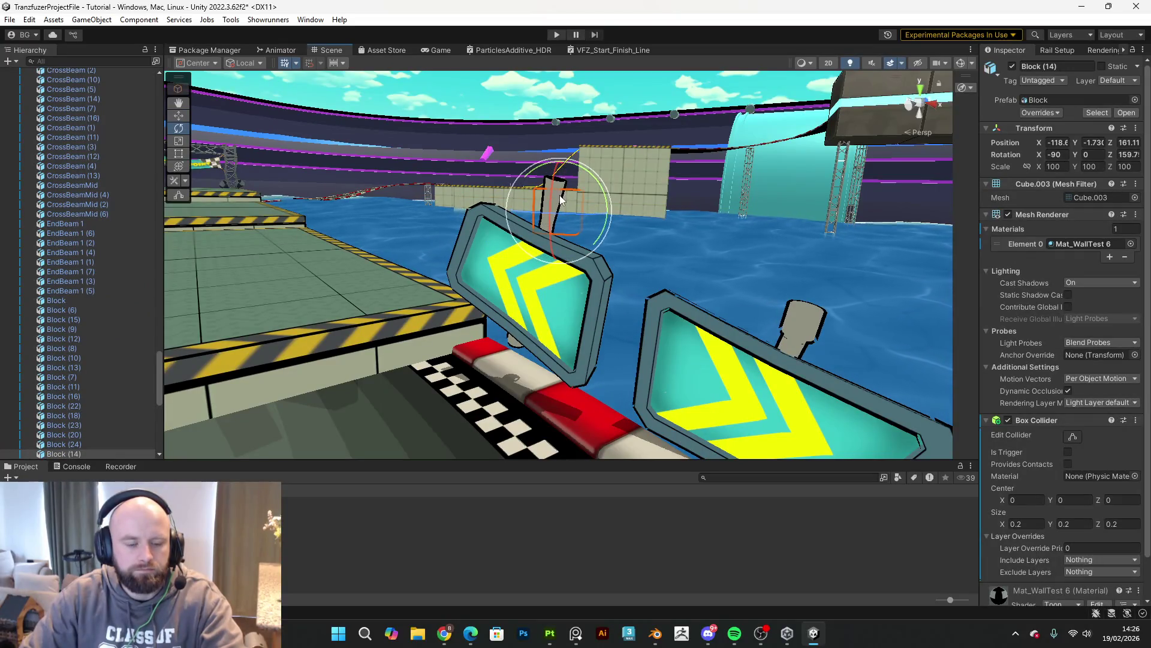
# Step: Angle ArrowSign (2) and lower it toward the far barrier
pyautogui.click(545, 245)
pyautogui.click(553, 195)
pyautogui.moveTo(553, 196)
pyautogui.keyDown('alt'); pyautogui.mouseDown()
pyautogui.moveTo(499, 251)
pyautogui.moveTo(551, 261)
pyautogui.moveTo(619, 321)
pyautogui.moveTo(599, 333)
pyautogui.moveTo(600, 351)
pyautogui.mouseUp(); pyautogui.keyUp('alt')
pyautogui.click(551, 260)
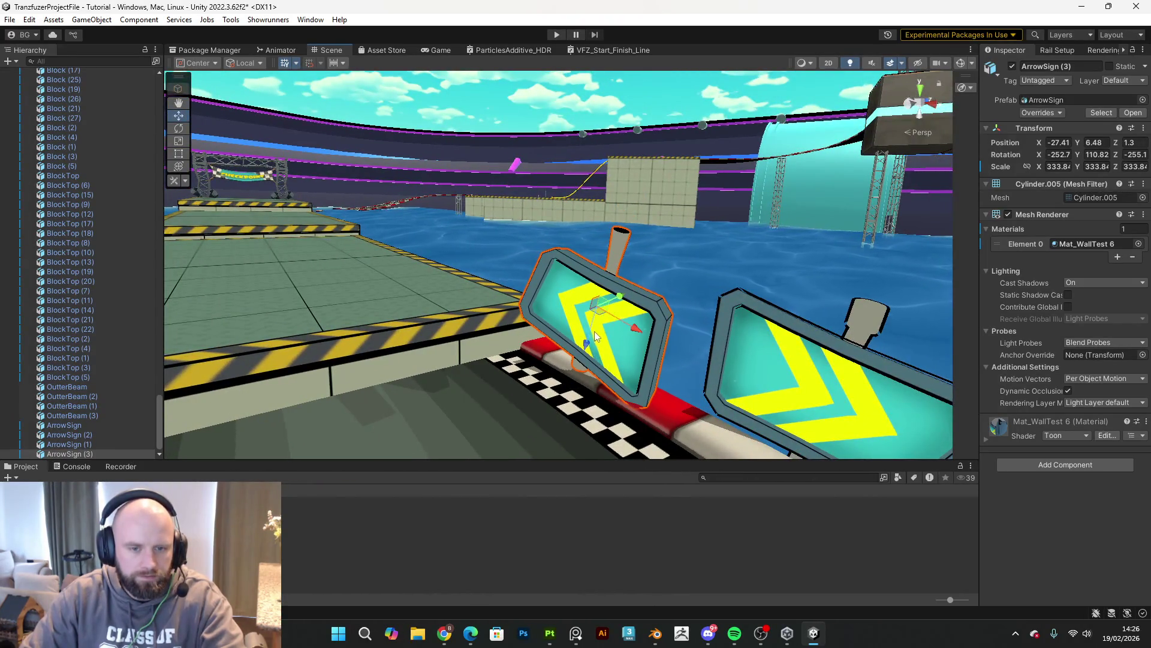
pyautogui.press('e')
pyautogui.click(793, 325)
pyautogui.press('f')
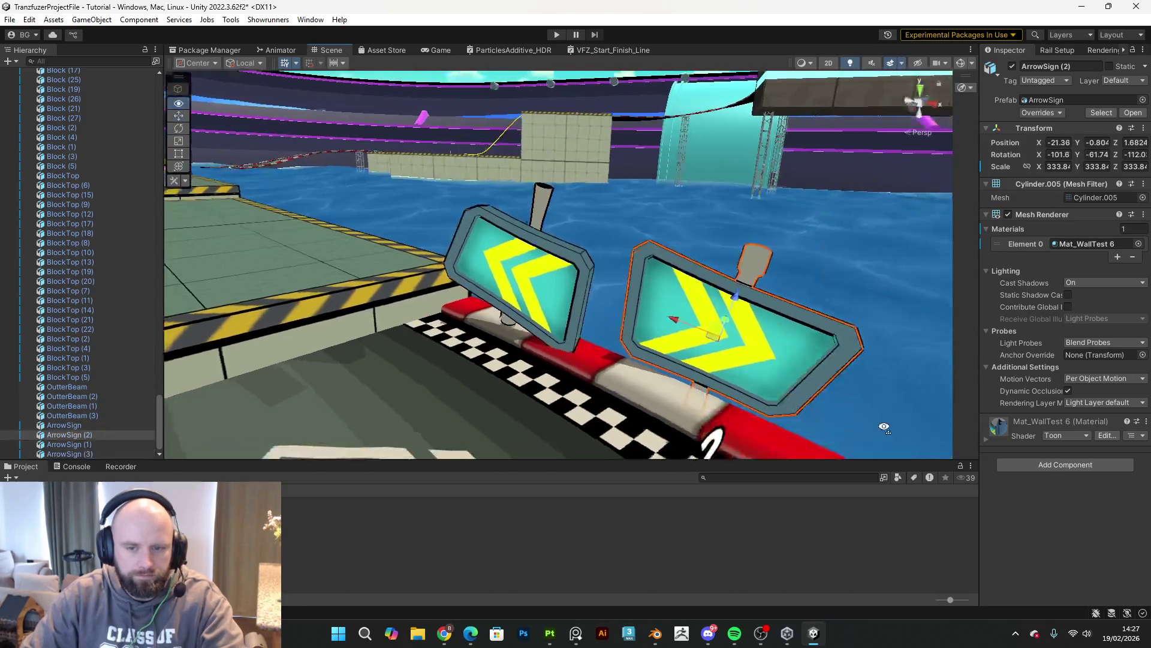
pyautogui.moveTo(809, 315)
pyautogui.mouseDown()
pyautogui.moveTo(699, 294)
pyautogui.moveTo(349, 322)
pyautogui.moveTo(387, 334)
pyautogui.mouseUp()
pyautogui.press('w')
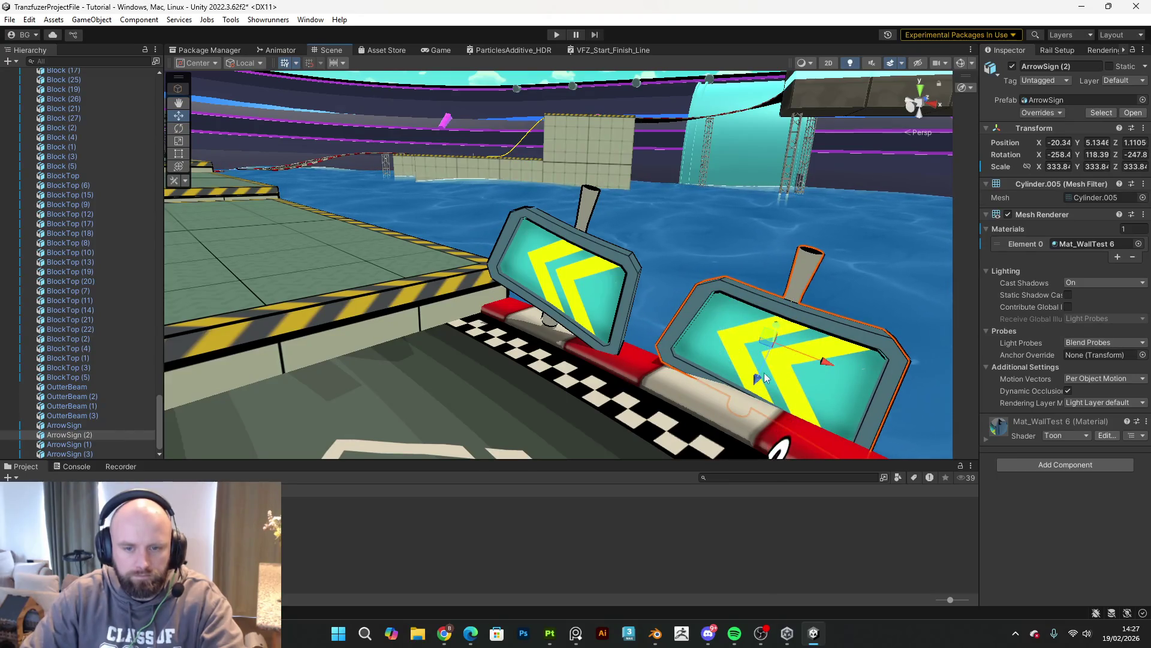
pyautogui.moveTo(774, 325)
pyautogui.mouseDown()
pyautogui.moveTo(759, 413)
pyautogui.moveTo(774, 366)
pyautogui.mouseUp()
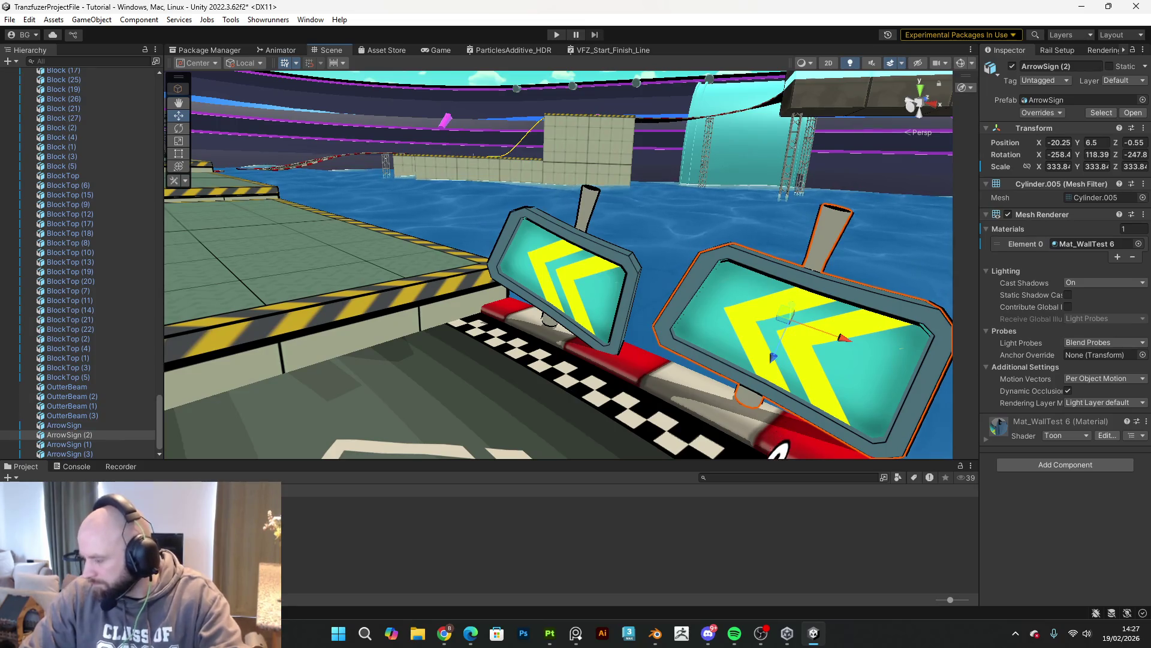
# Step: Mirror ArrowSign (3) with a negative X scale and delete the extra ArrowSign (2)
pyautogui.click(591, 304)
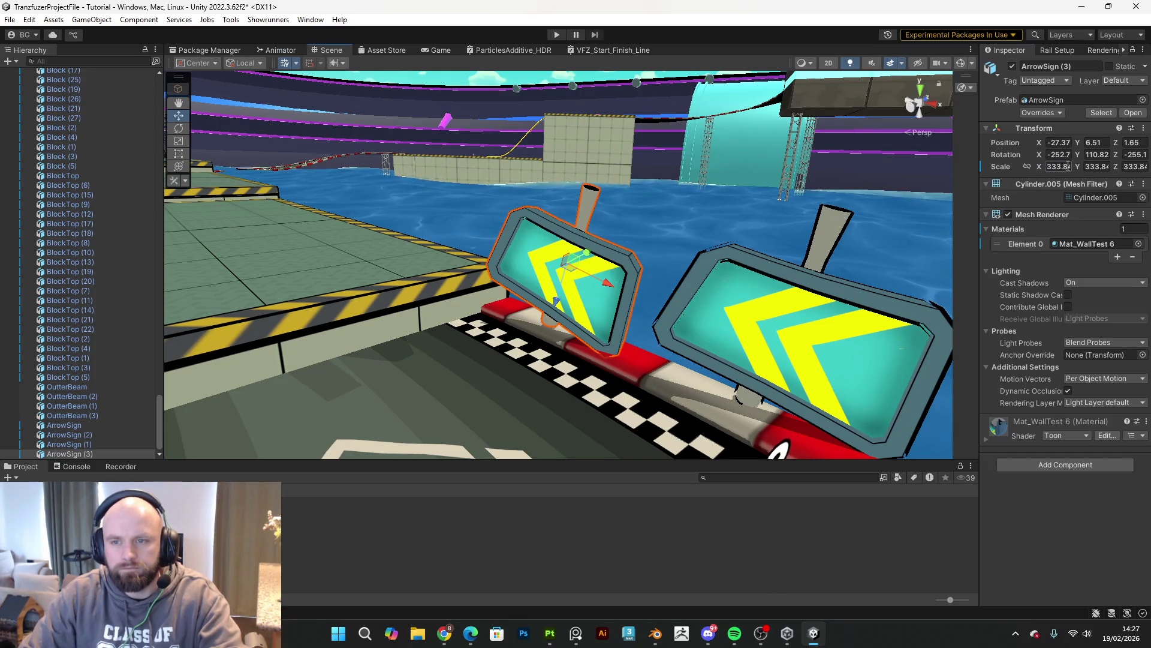
pyautogui.press('Return')
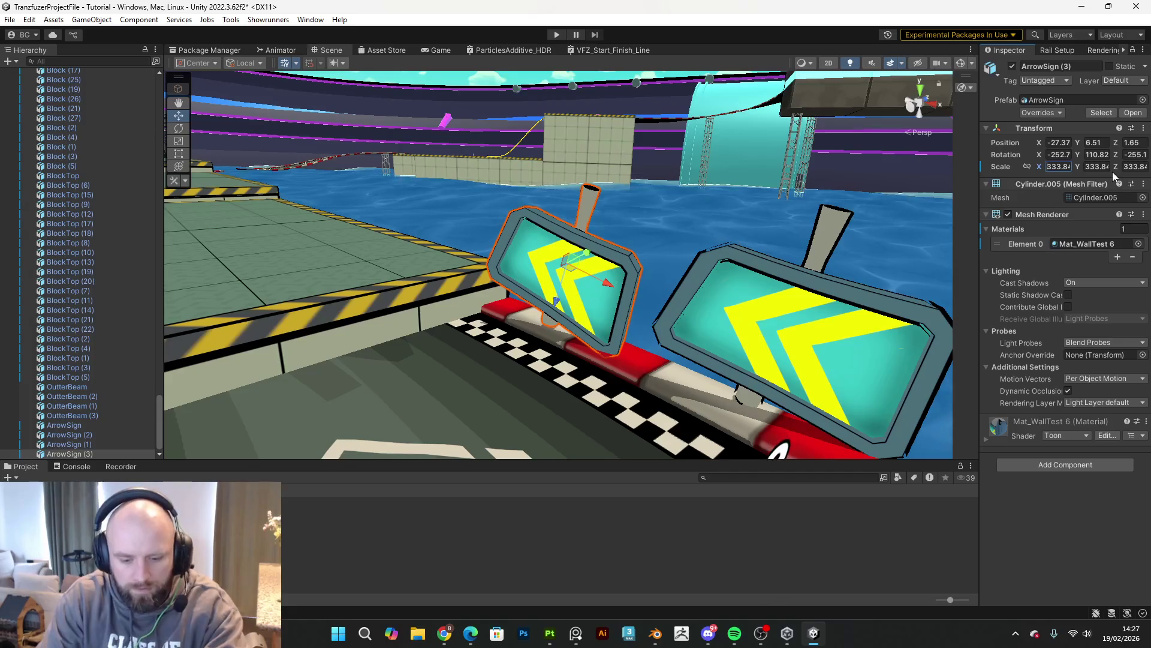
pyautogui.write('-')
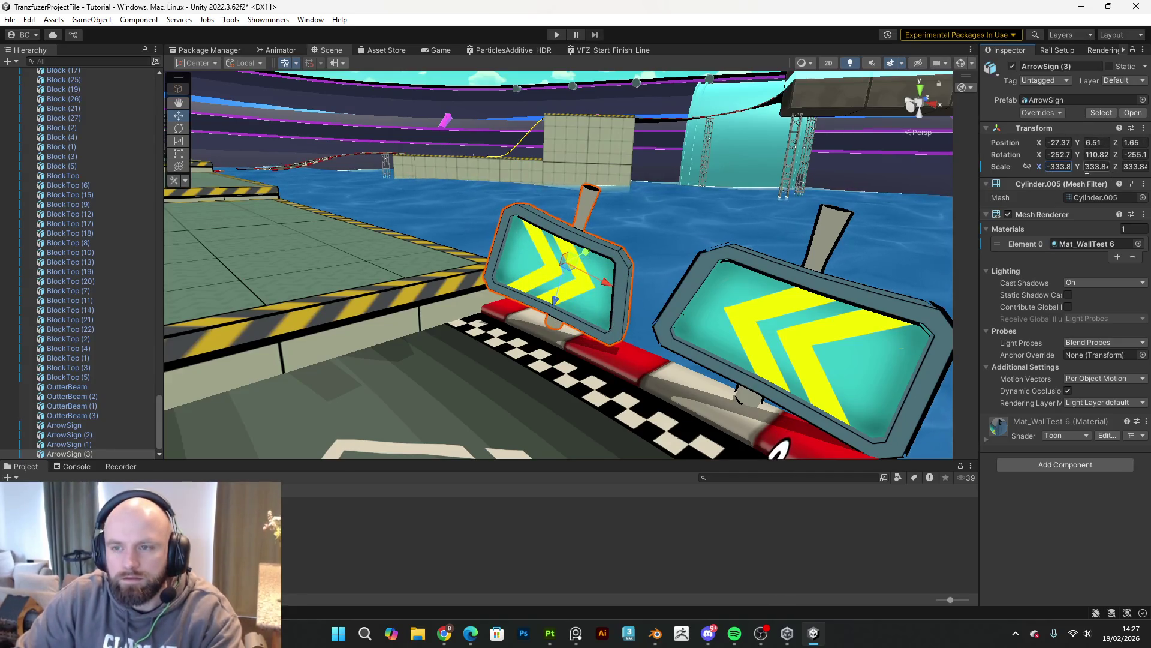
pyautogui.write('-')
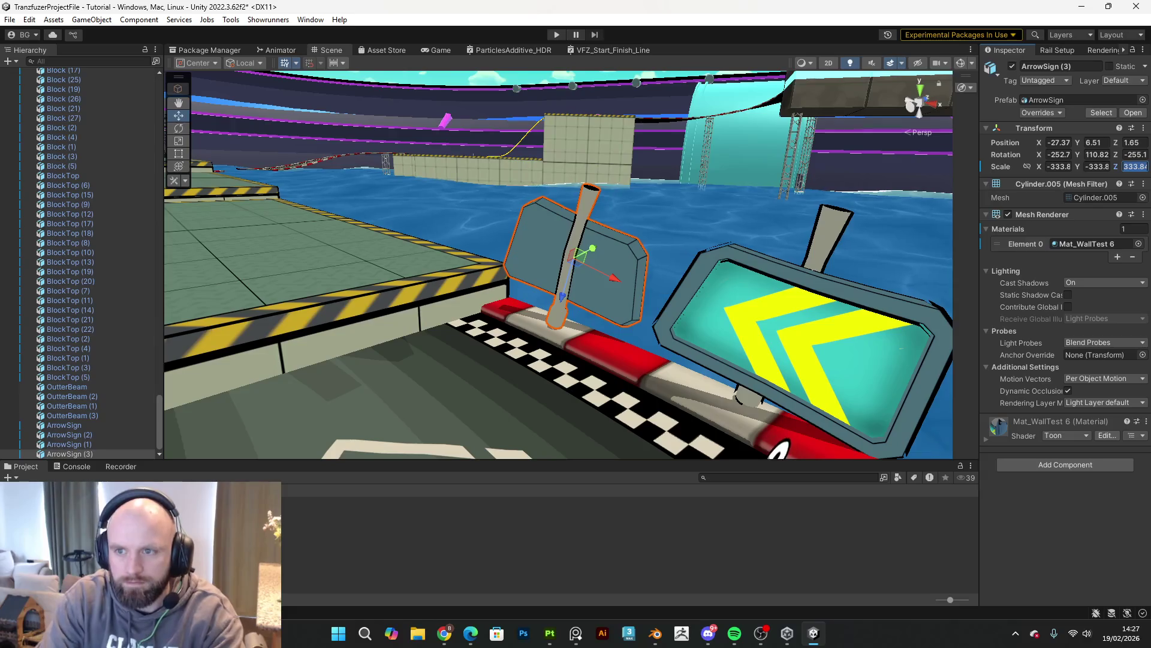
pyautogui.write('-')
pyautogui.click(758, 310)
pyautogui.press('Delete')
# Step: Rotate ArrowSign (3) upright, lower it onto the barrier and angle it along the barrier
pyautogui.click(624, 133)
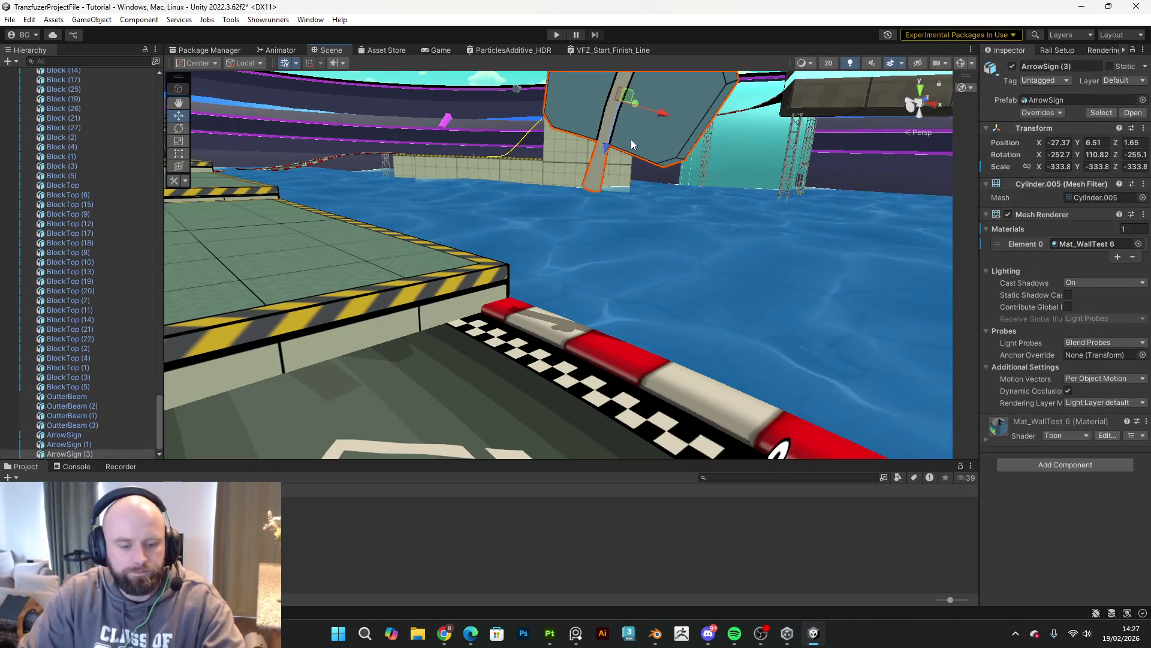
pyautogui.press('e')
pyautogui.moveTo(643, 110); pyautogui.dragTo(911, 112)
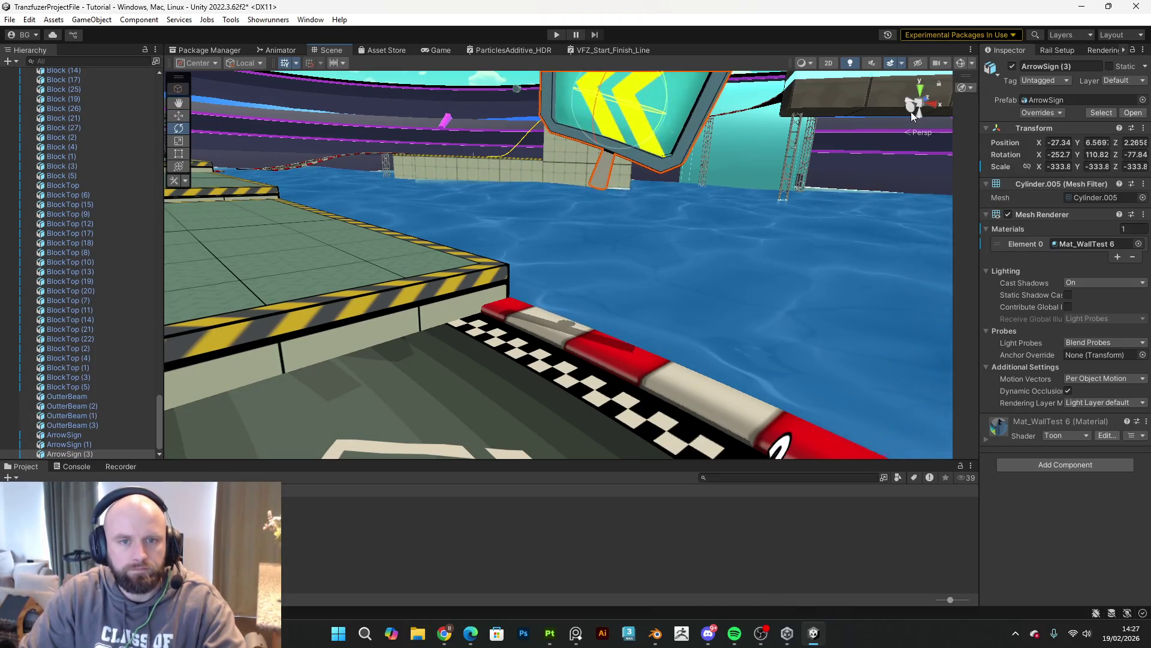
pyautogui.press('w')
pyautogui.press('f')
pyautogui.moveTo(653, 244)
pyautogui.mouseDown()
pyautogui.moveTo(656, 309)
pyautogui.moveTo(637, 407)
pyautogui.mouseUp()
pyautogui.moveTo(637, 406)
pyautogui.mouseDown(button='right')
pyautogui.moveTo(576, 384)
pyautogui.moveTo(820, 334)
pyautogui.mouseUp(button='right')
pyautogui.press('e')
pyautogui.moveTo(819, 334); pyautogui.dragTo(865, 339)
pyautogui.moveTo(865, 338); pyautogui.dragTo(856, 348, button='right')
# Step: Duplicate the arrow sign and slide the copy further along the barrier, nudging it into line
pyautogui.hotkey('ctrl', 'd')
pyautogui.press('w')
pyautogui.moveTo(747, 332); pyautogui.dragTo(897, 415)
pyautogui.moveTo(897, 416); pyautogui.dragTo(714, 358, button='right')
pyautogui.moveTo(713, 358); pyautogui.dragTo(747, 330)
pyautogui.moveTo(747, 330)
pyautogui.mouseDown(button='right')
pyautogui.moveTo(585, 377)
pyautogui.moveTo(704, 332)
pyautogui.mouseUp(button='right')
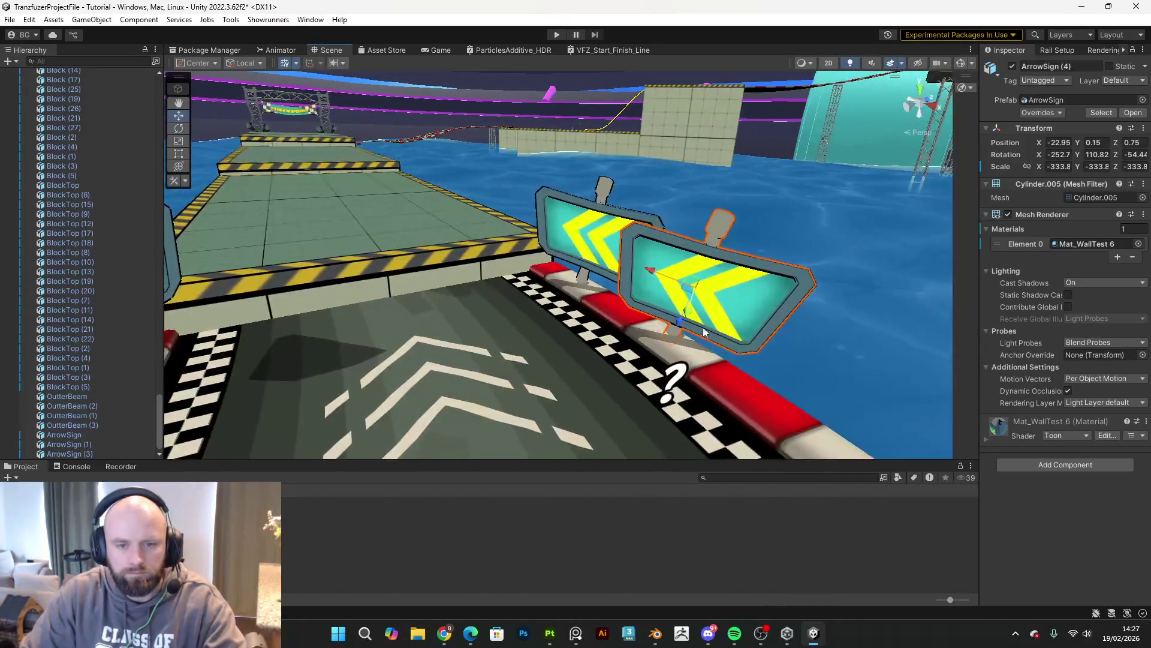
pyautogui.moveTo(691, 307)
pyautogui.mouseDown()
pyautogui.moveTo(749, 350)
pyautogui.moveTo(765, 337)
pyautogui.moveTo(755, 350)
pyautogui.mouseUp()
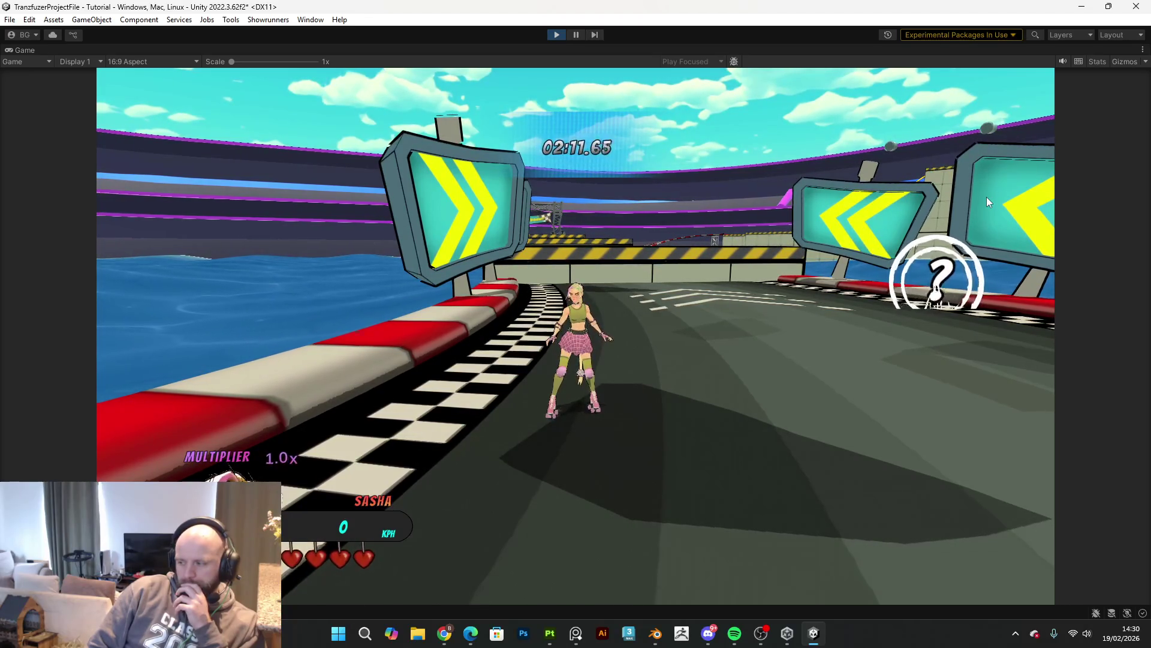
pyautogui.press('d')
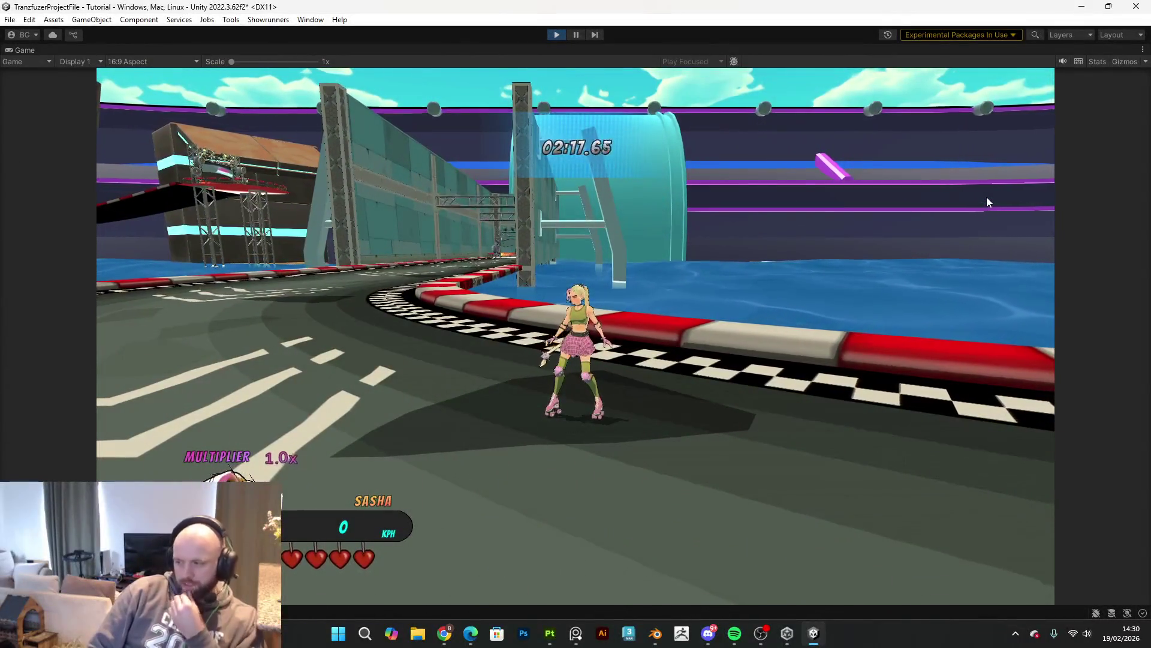
pyautogui.press('d')
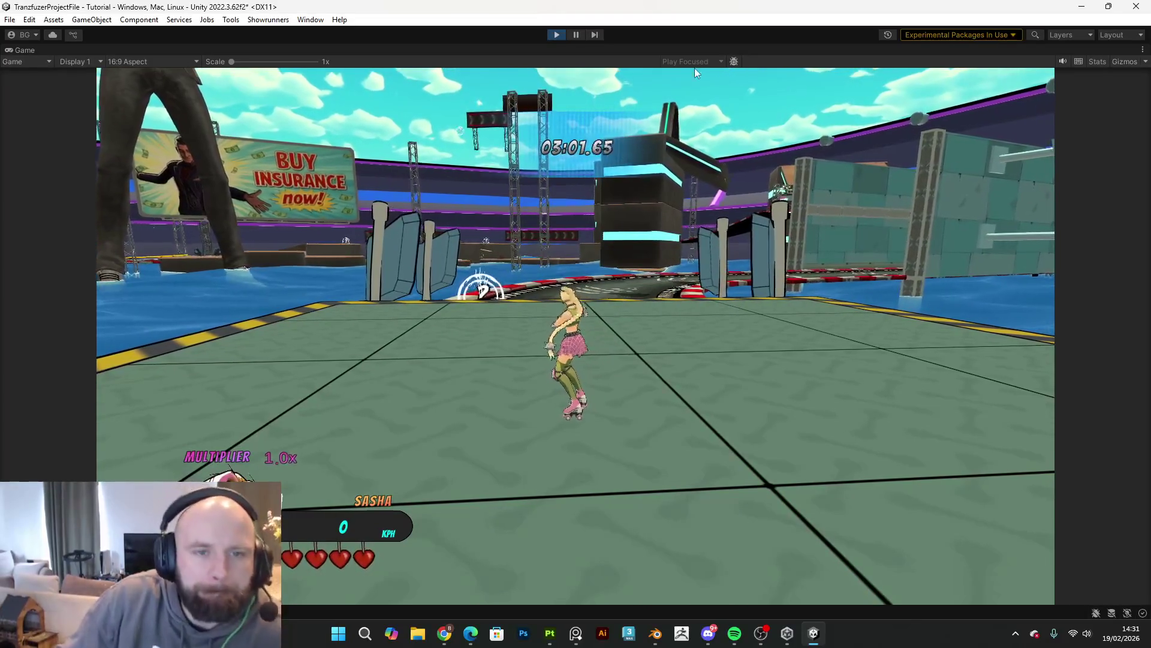
pyautogui.press('Escape')
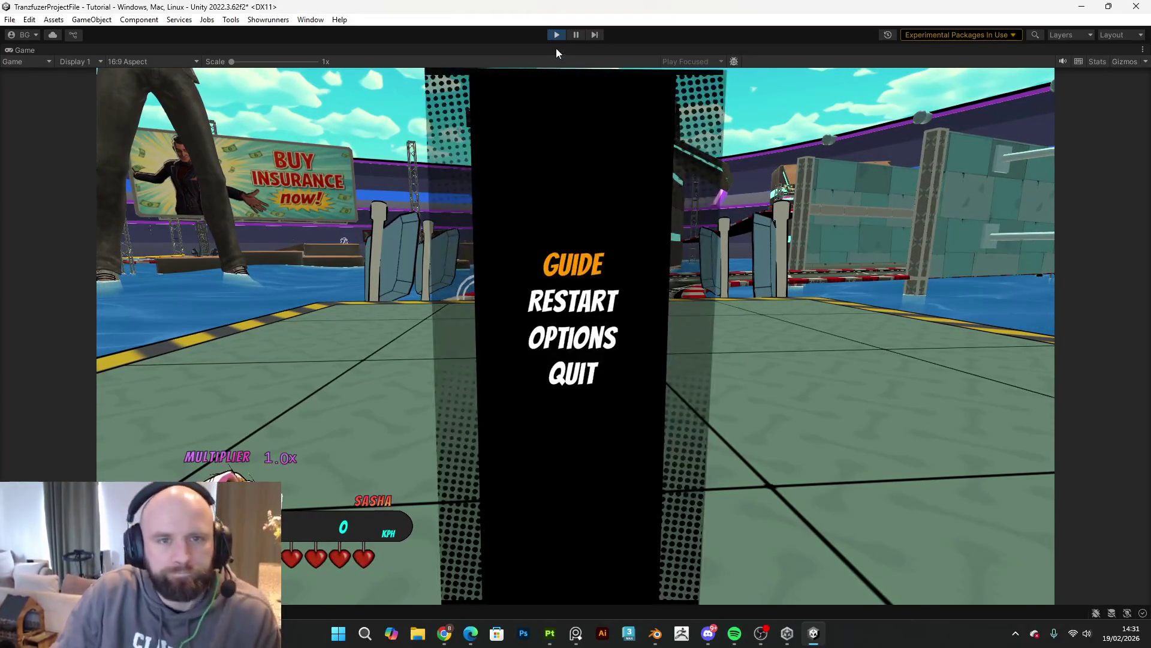
pyautogui.click(557, 31)
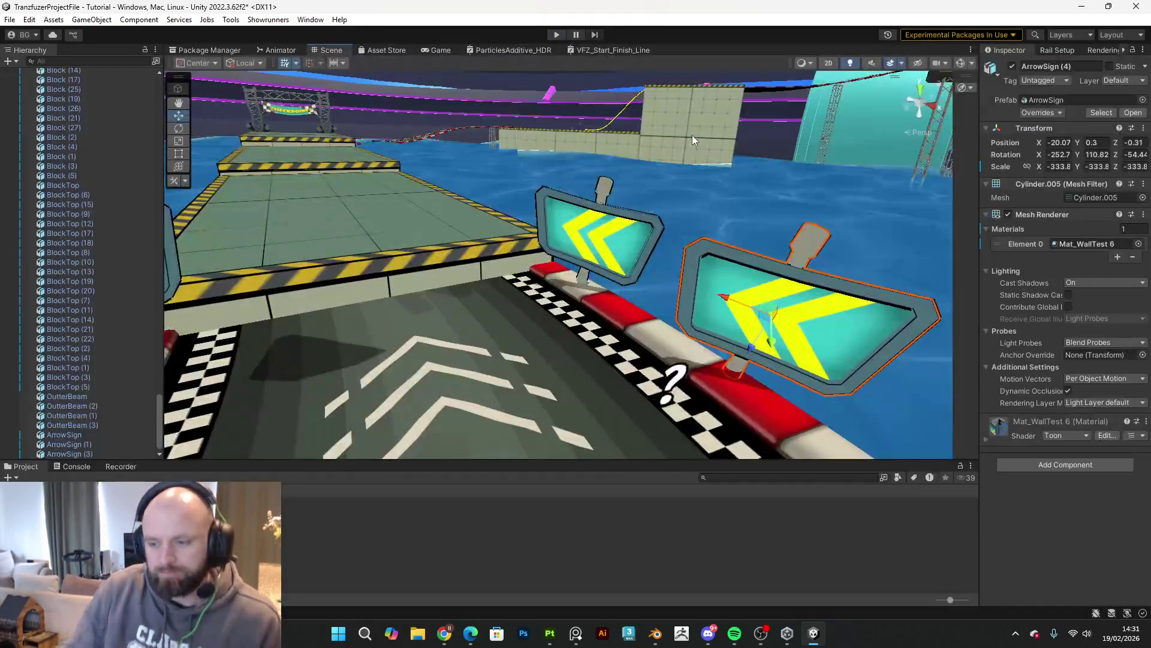